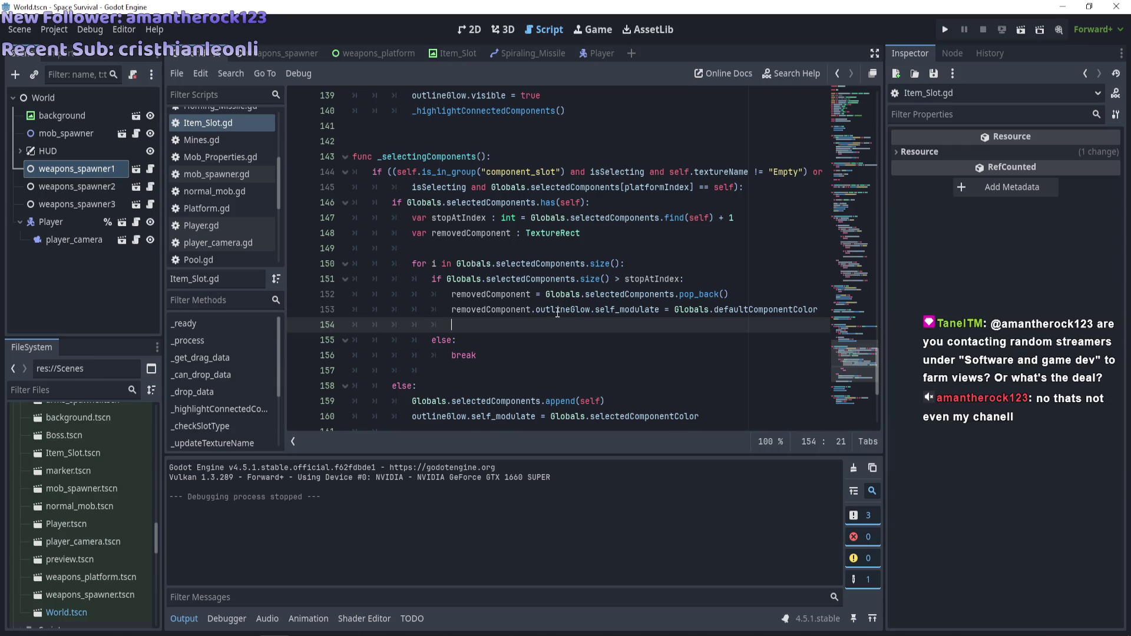
Playtest the game by placing four components, including the ring and plus modules, into the hex grid, then stop
scroll(559, 312, "down", 2)
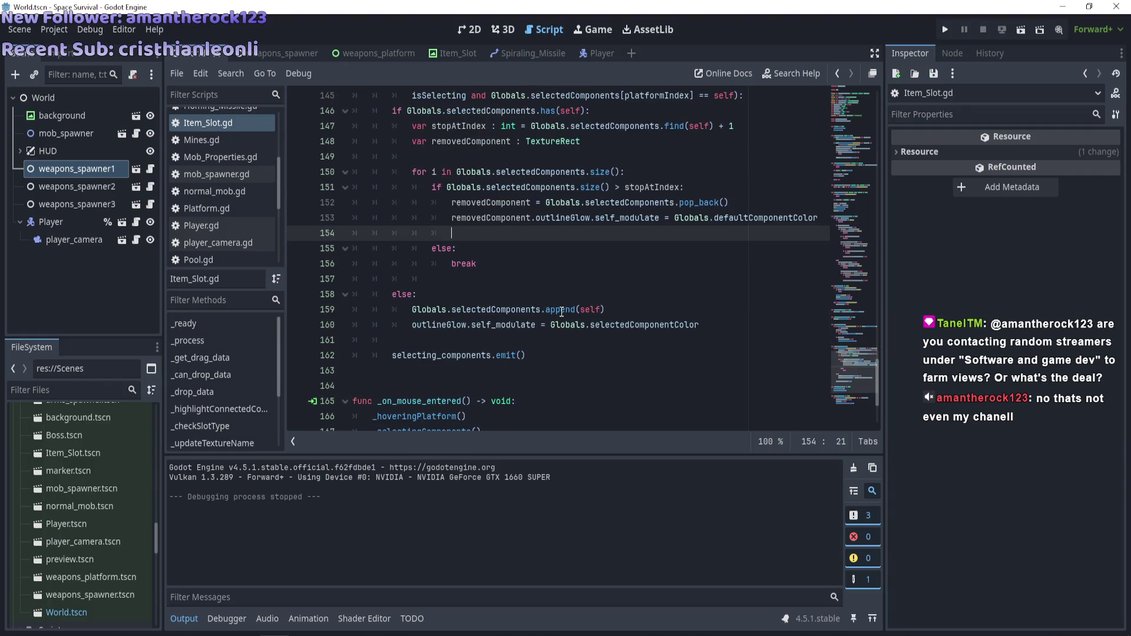
scroll(561, 313, "up", 3)
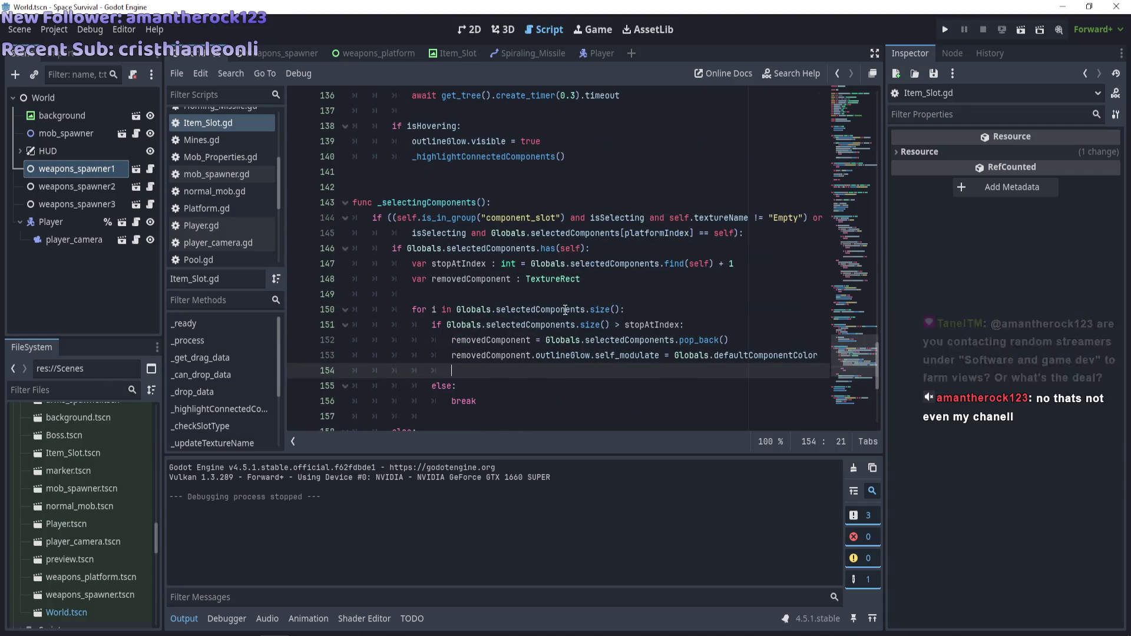
mouse_move(523, 323)
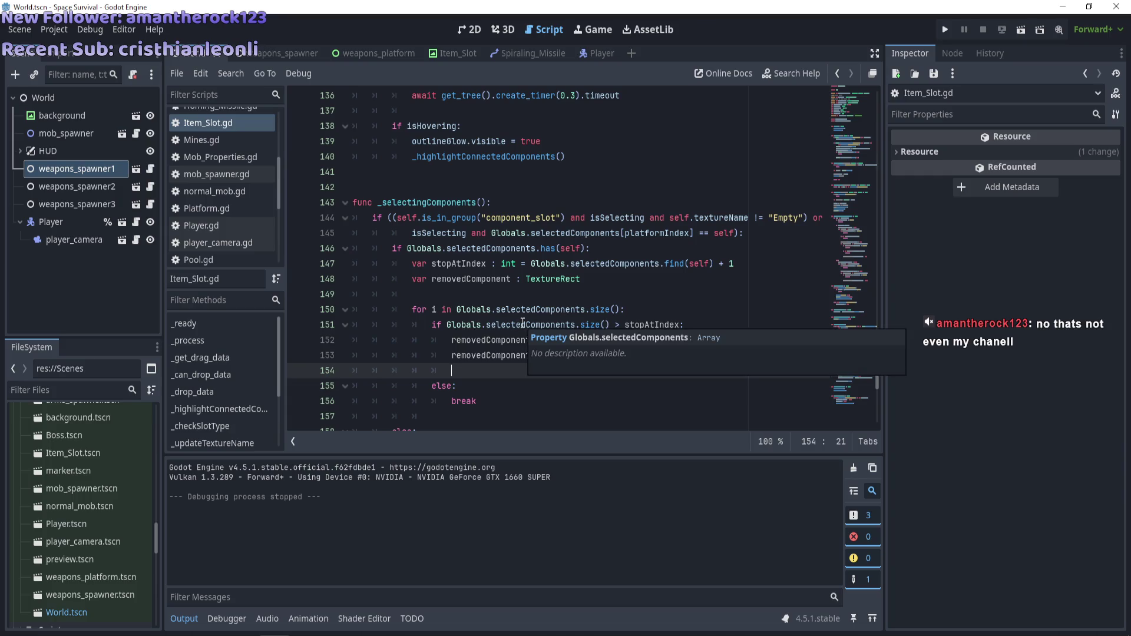
scroll(523, 323, "down", 6)
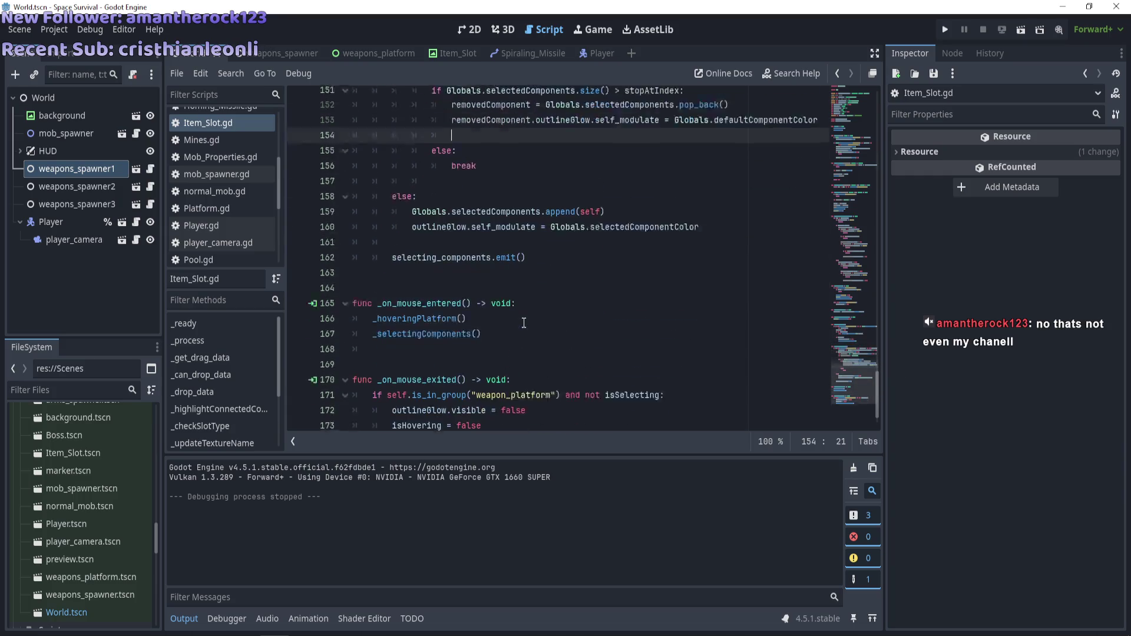
scroll(524, 323, "up", 4)
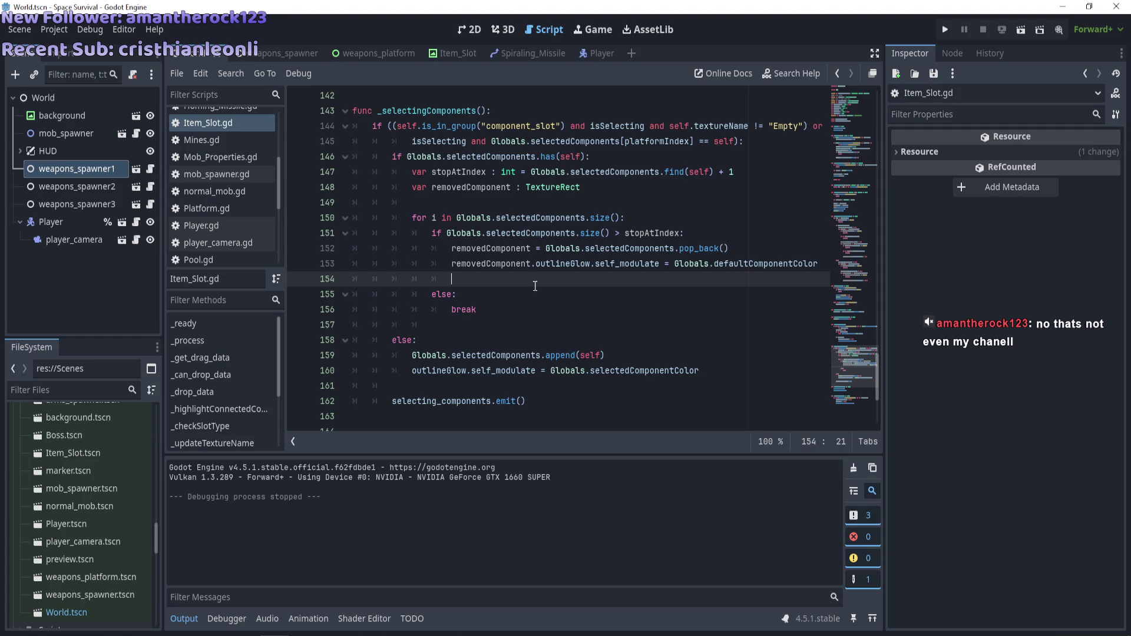
key("F5")
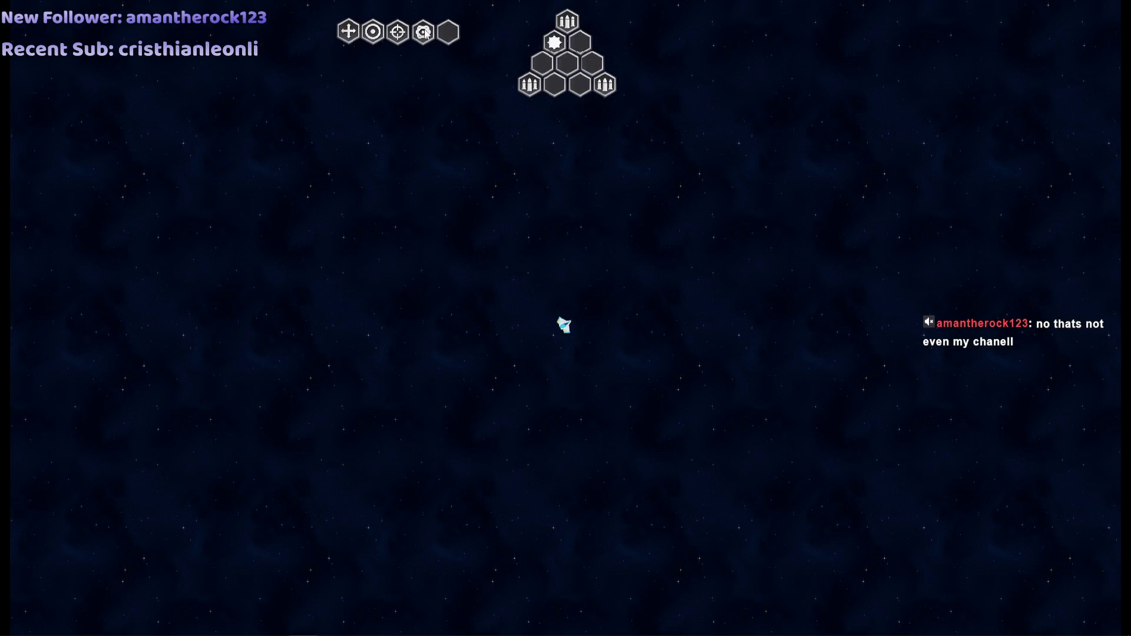
left_click_drag(425, 34, 567, 63)
left_click_drag(397, 31, 554, 84)
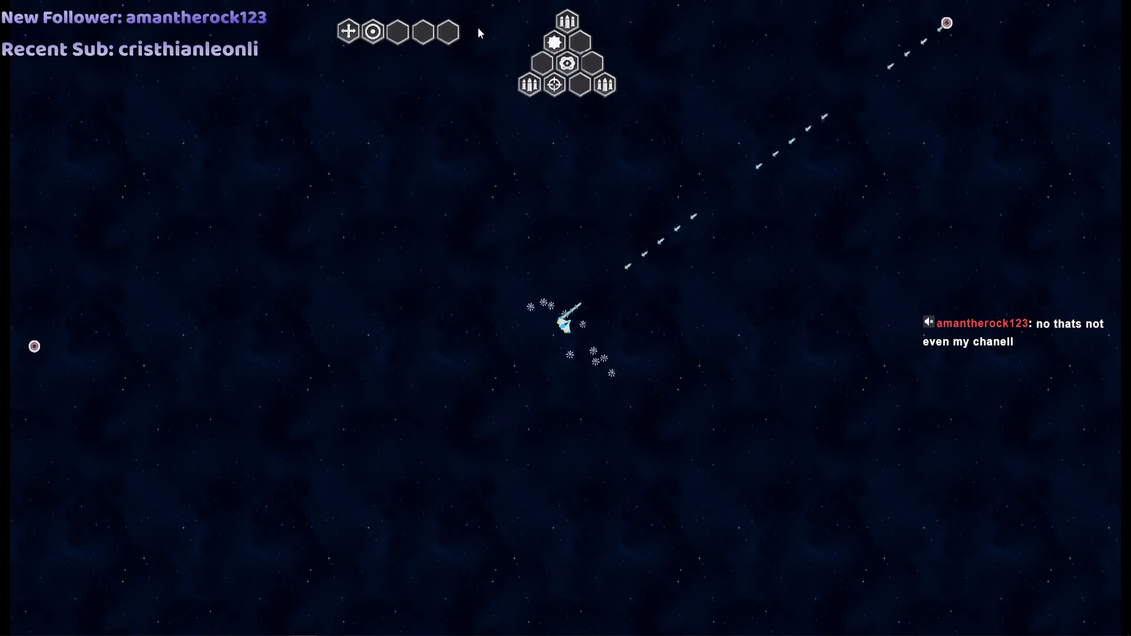
left_click_drag(373, 31, 580, 84)
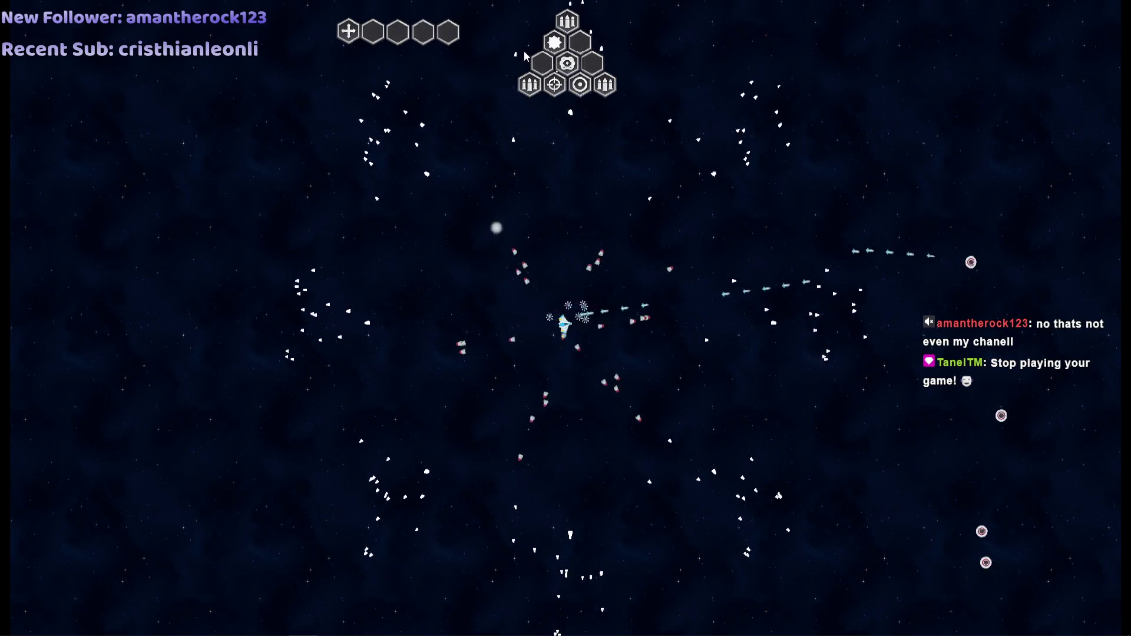
left_click_drag(348, 31, 578, 40)
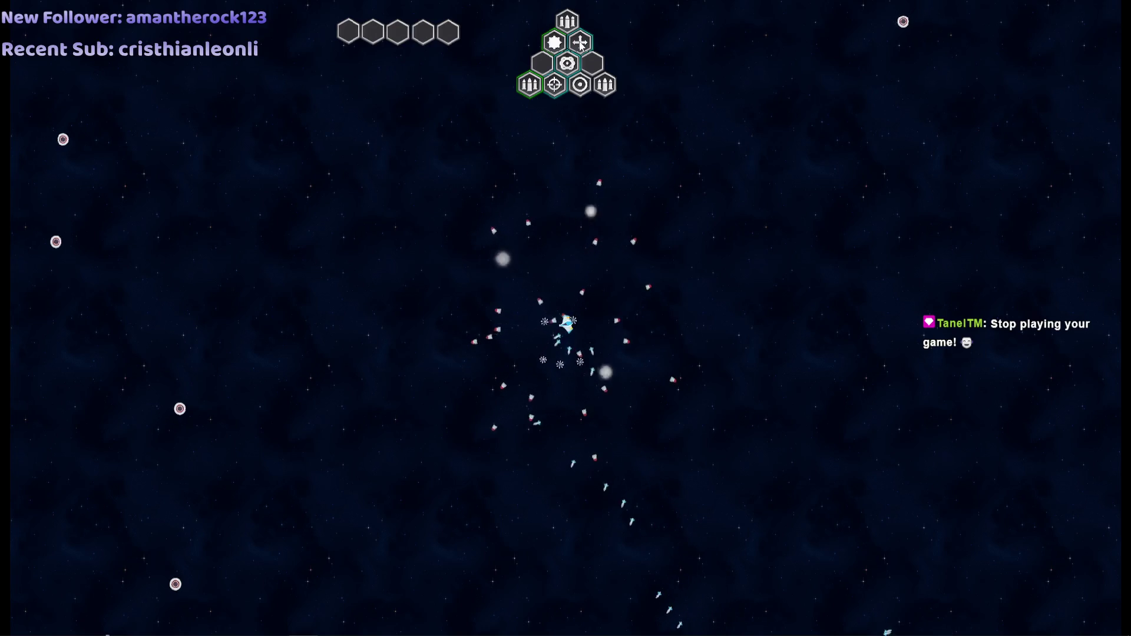
key("F8")
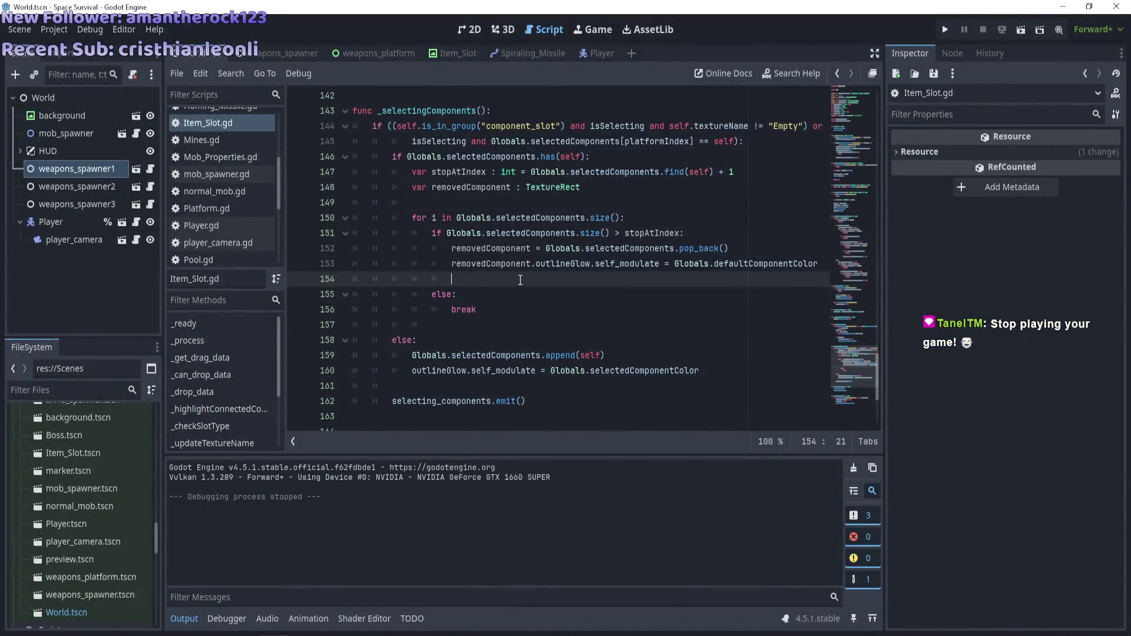
Open weapons_platform.gd, review _completeSelectionProcess and _forceTurnOffGlows, and select selectedComponents on line 50
scroll(520, 279, "up", 20)
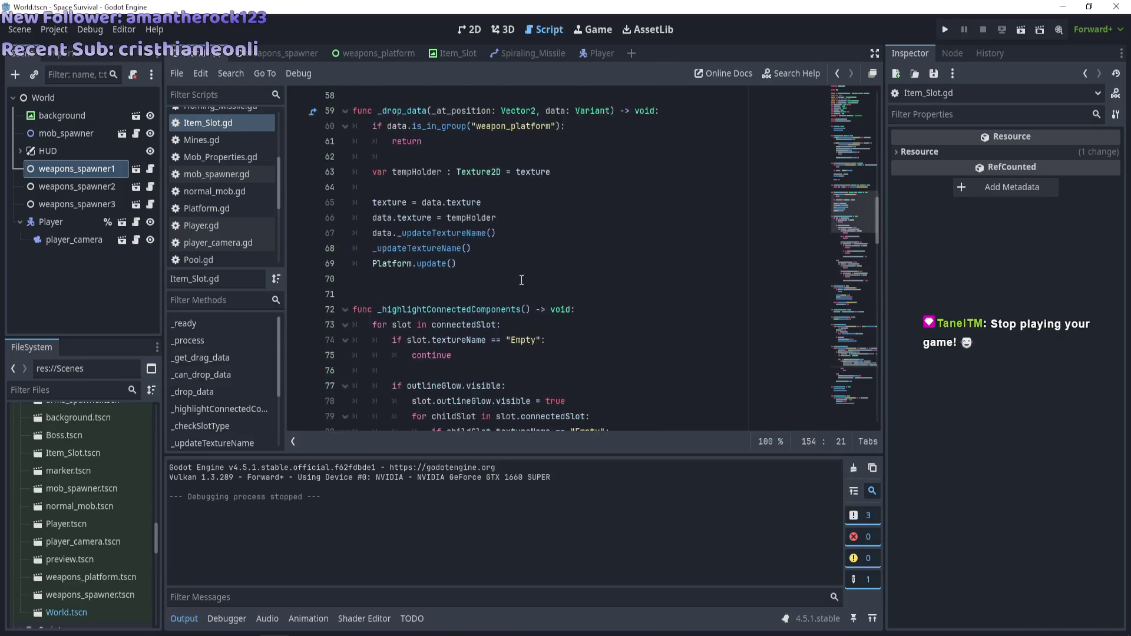
scroll(521, 280, "up", 4)
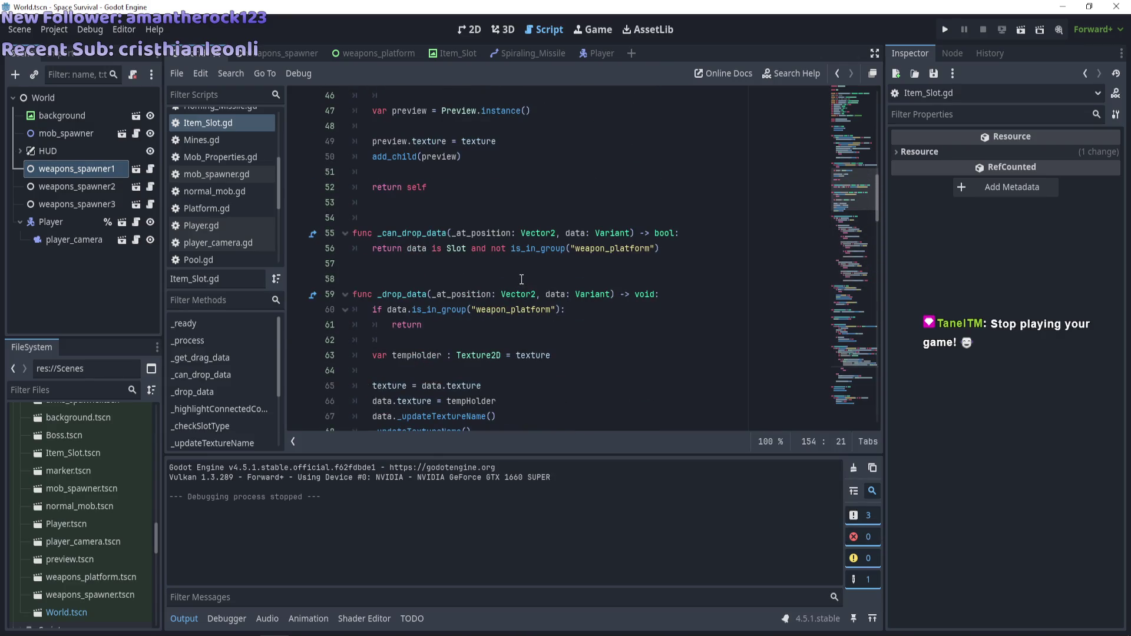
scroll(521, 279, "up", 4)
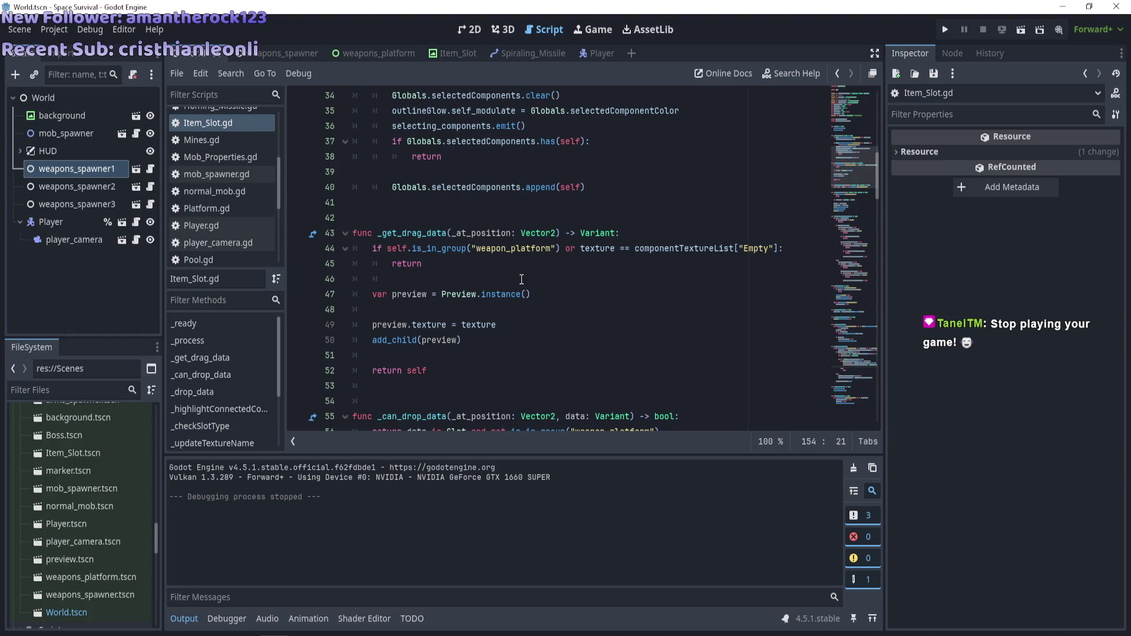
scroll(521, 279, "up", 5)
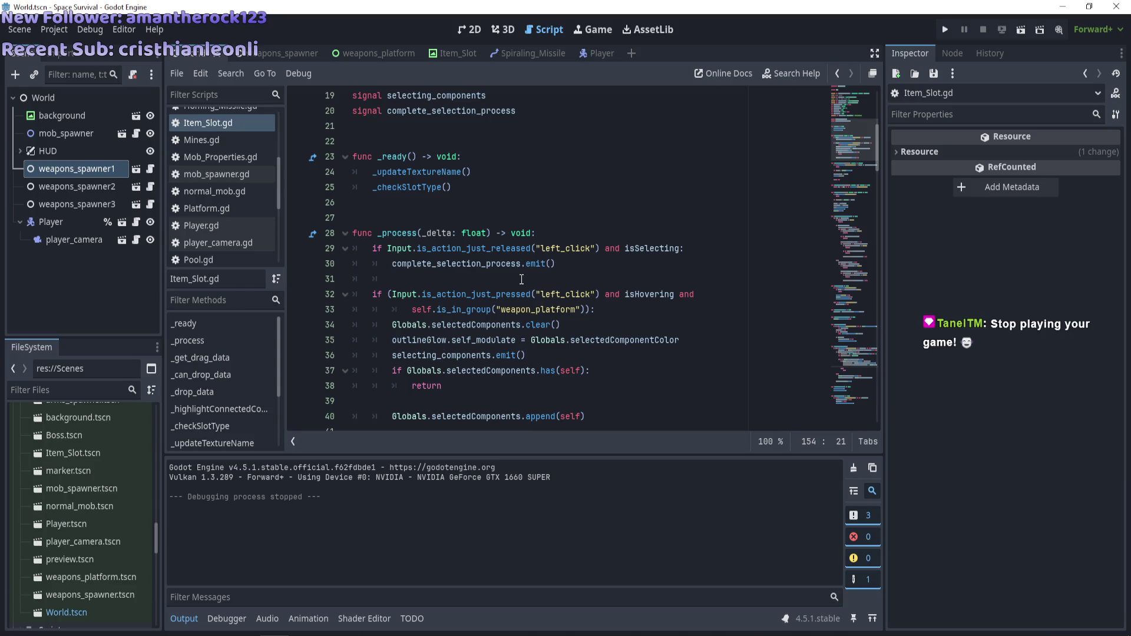
scroll(212, 250, "down", 4)
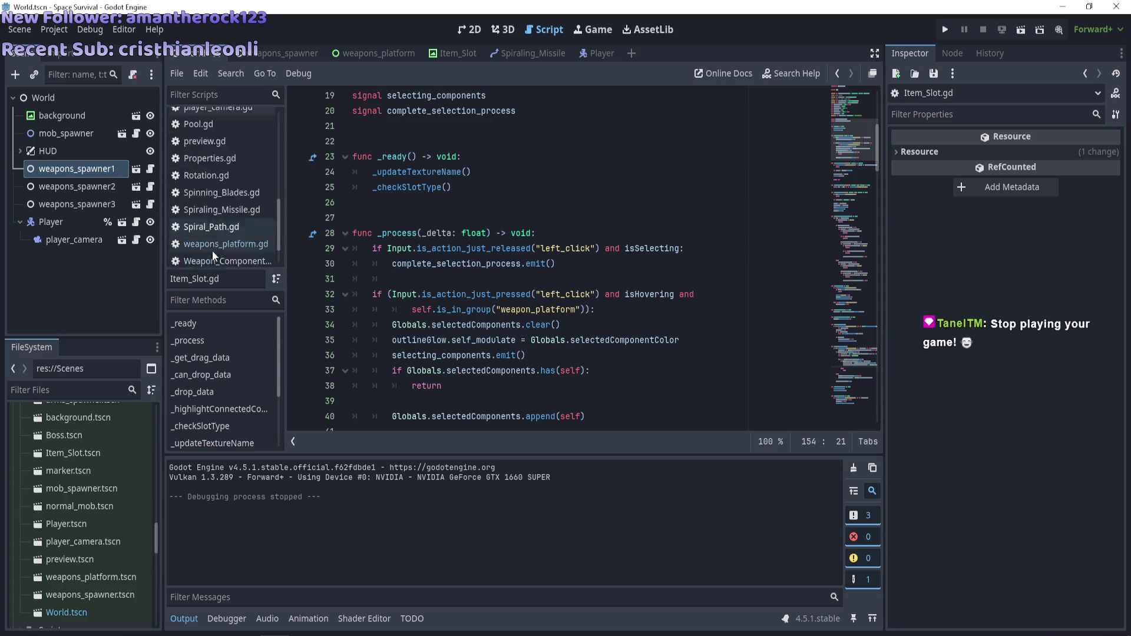
left_click(231, 205)
scroll(503, 306, "down", 3)
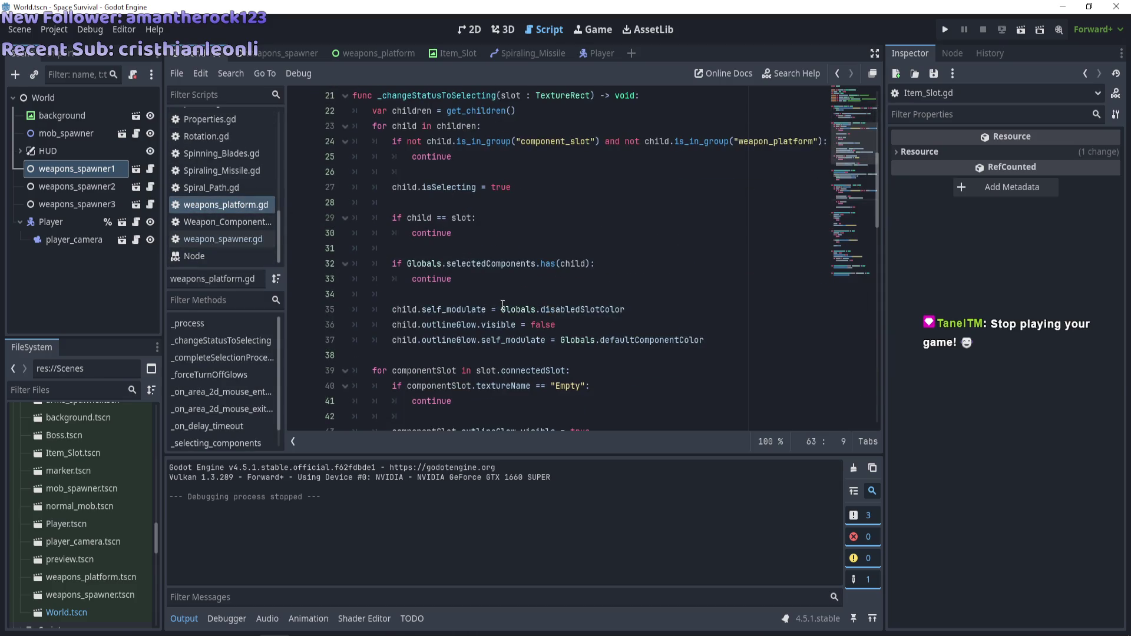
scroll(503, 305, "up", 4)
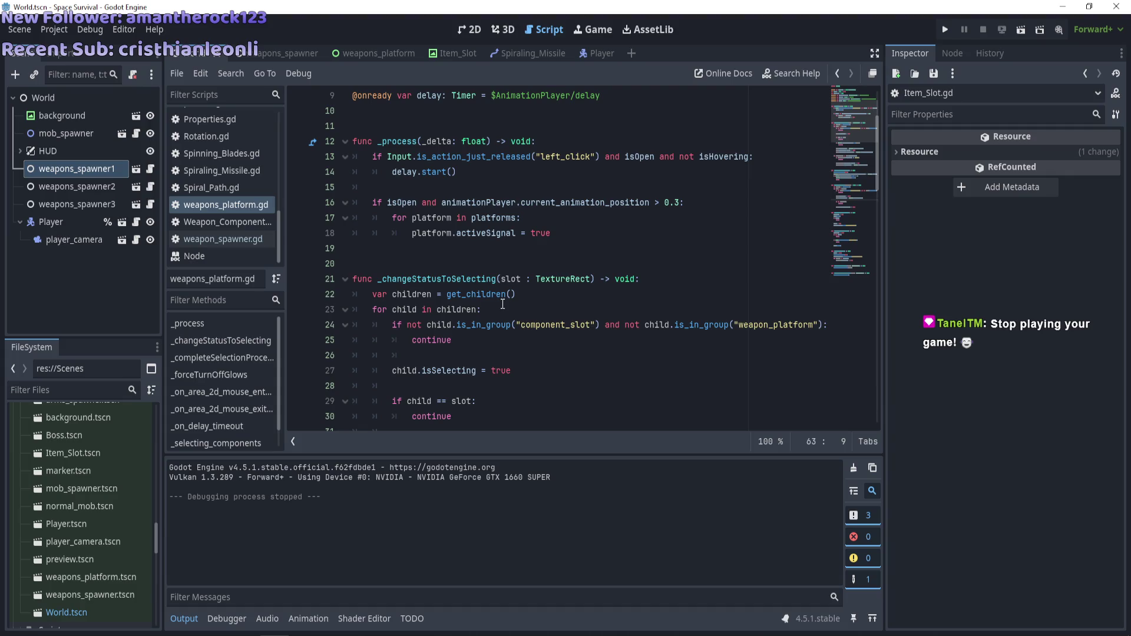
scroll(502, 304, "down", 11)
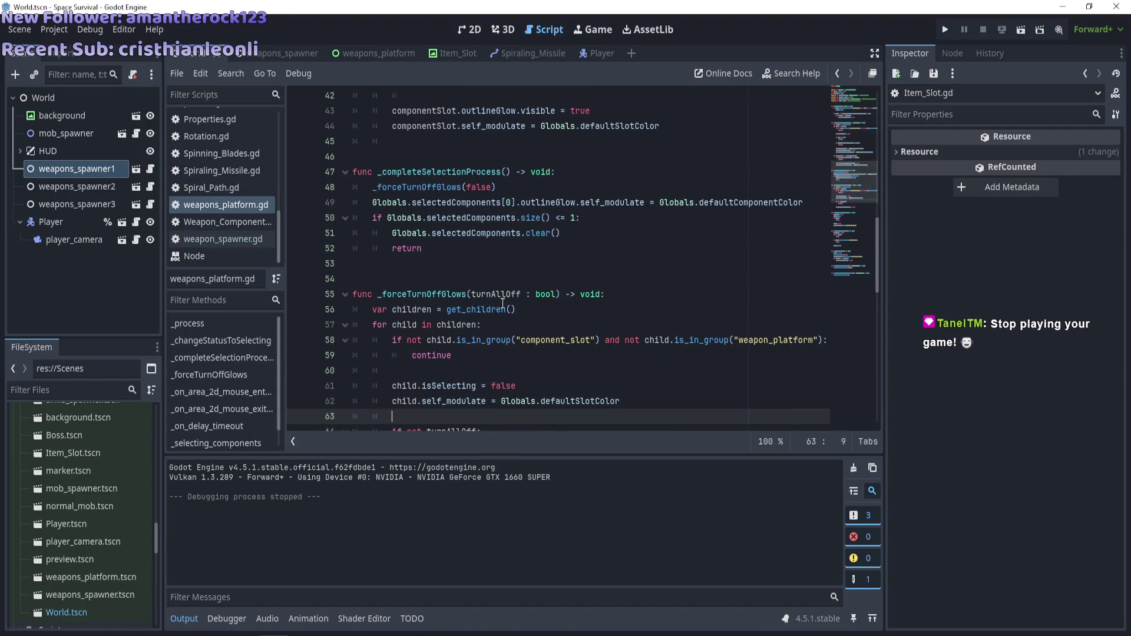
scroll(502, 303, "down", 2)
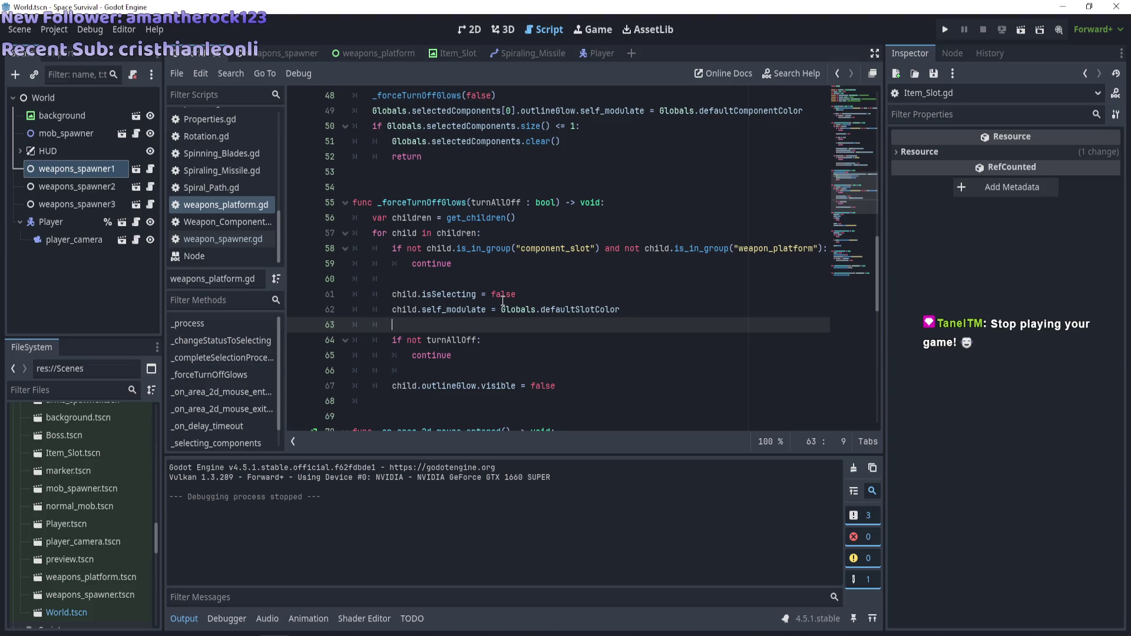
scroll(503, 301, "up", 2)
double_click(467, 218)
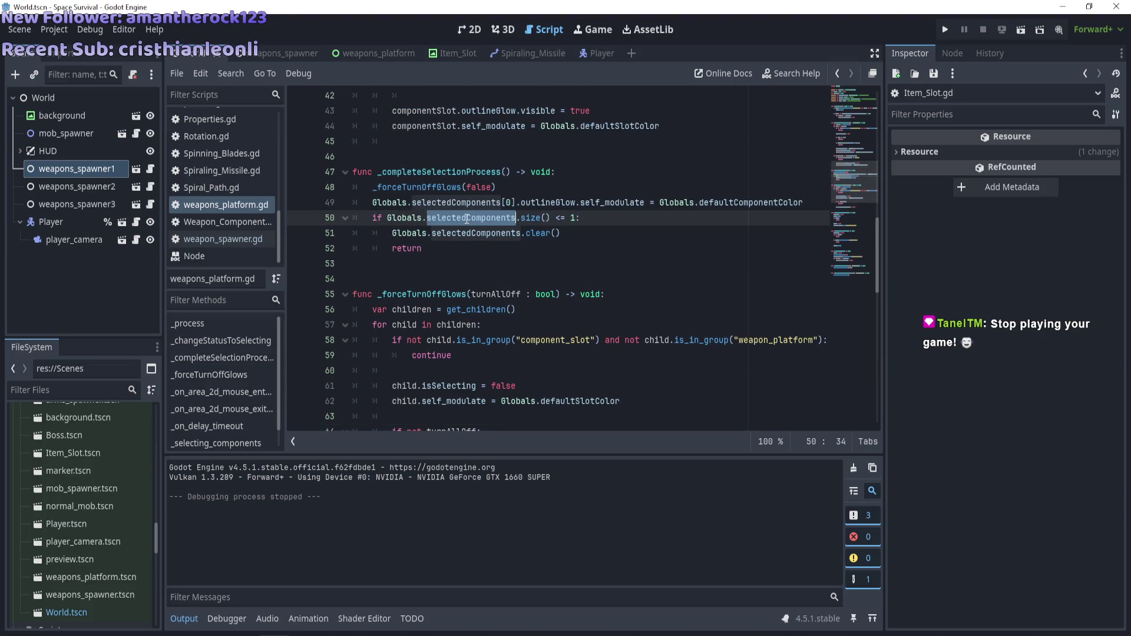
Copy Globals.selectedComponents and add print(Globals.selectedComponents) on empty line 63
left_click(448, 218)
left_click_drag(516, 218, 387, 218)
key("ctrl+c")
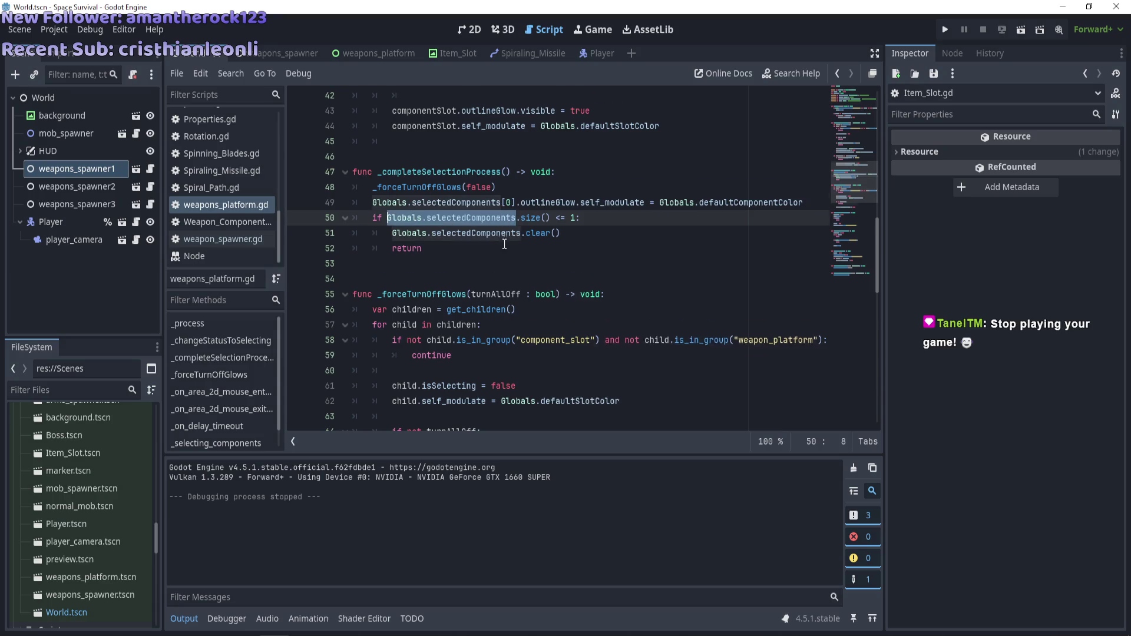
scroll(504, 242, "down", 3)
left_click(451, 280)
type("print(")
key("ctrl+v")
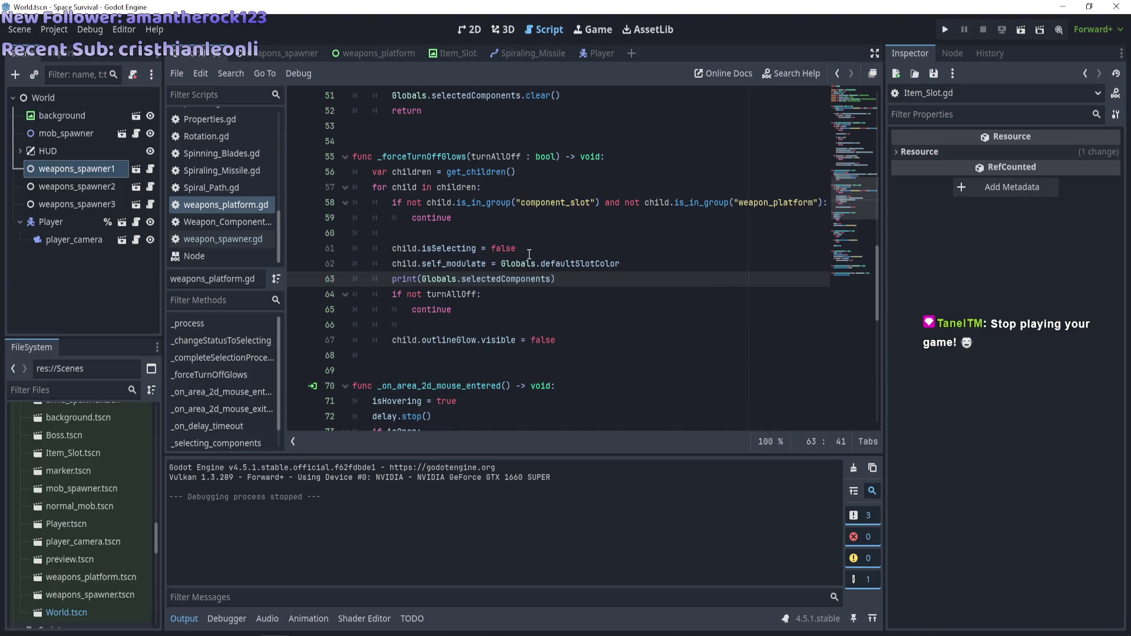
Run the game, place the star, gear and crosshair components, then stop, rerun and stop again
key("F5")
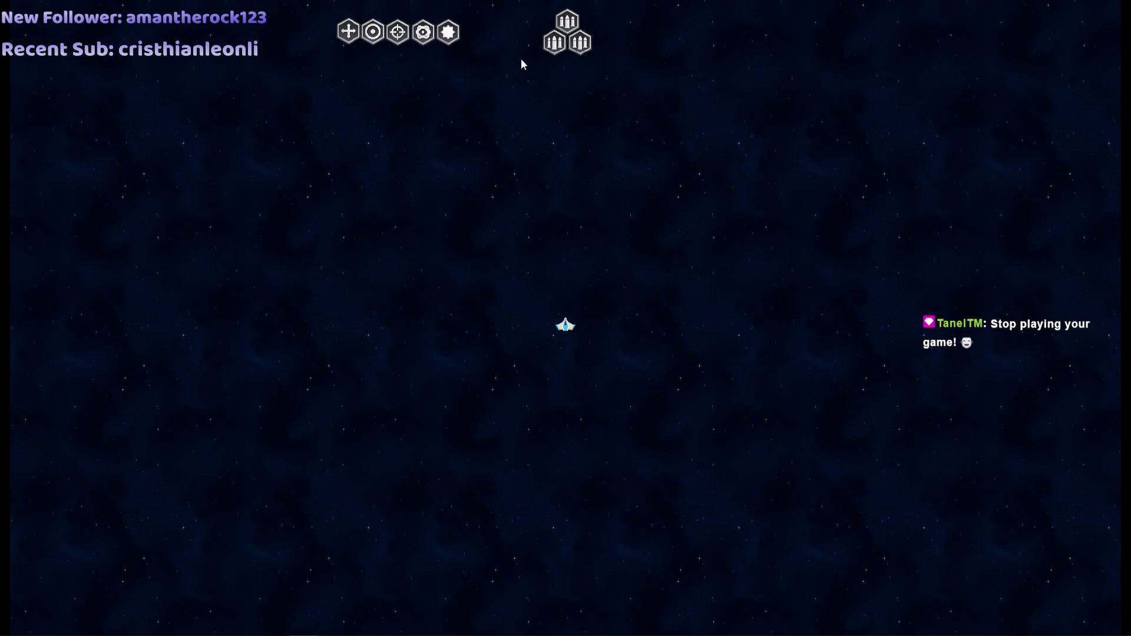
mouse_move(449, 32)
left_mouse_down()
mouse_move(554, 41)
mouse_move(437, 32)
mouse_move(566, 63)
left_mouse_up()
left_click_drag(398, 32, 555, 84)
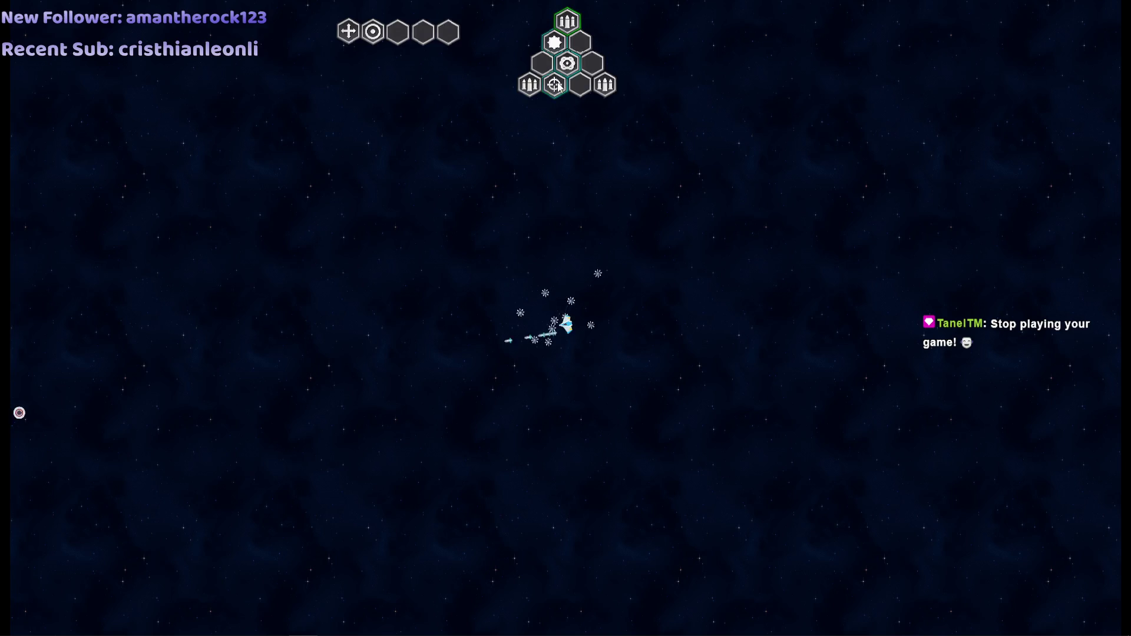
key("F8")
key("F5")
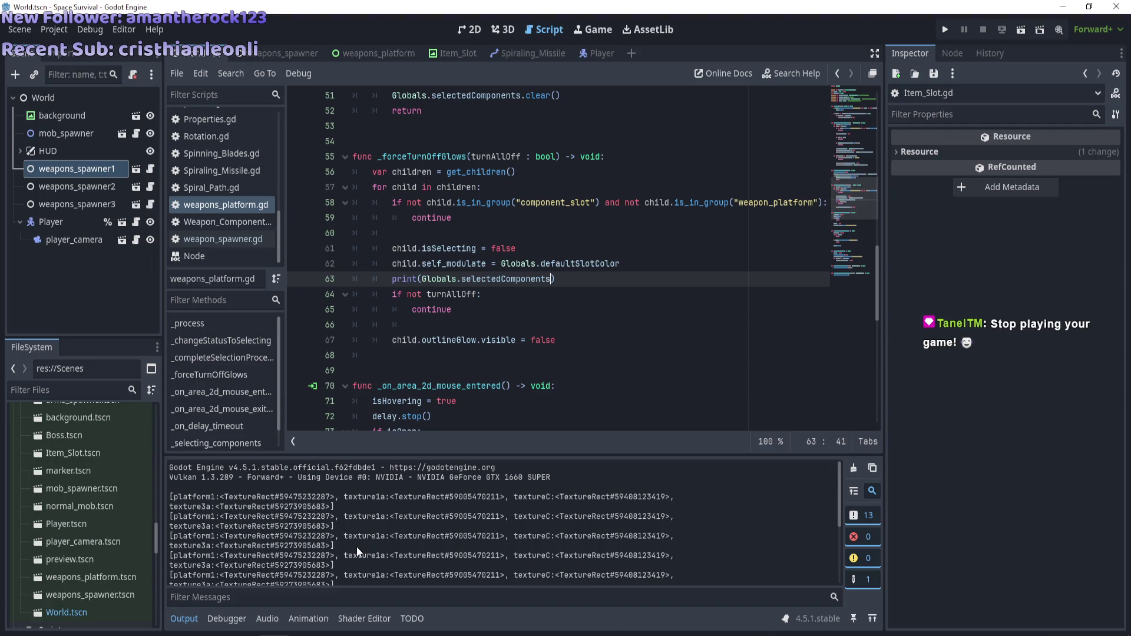
key("F8")
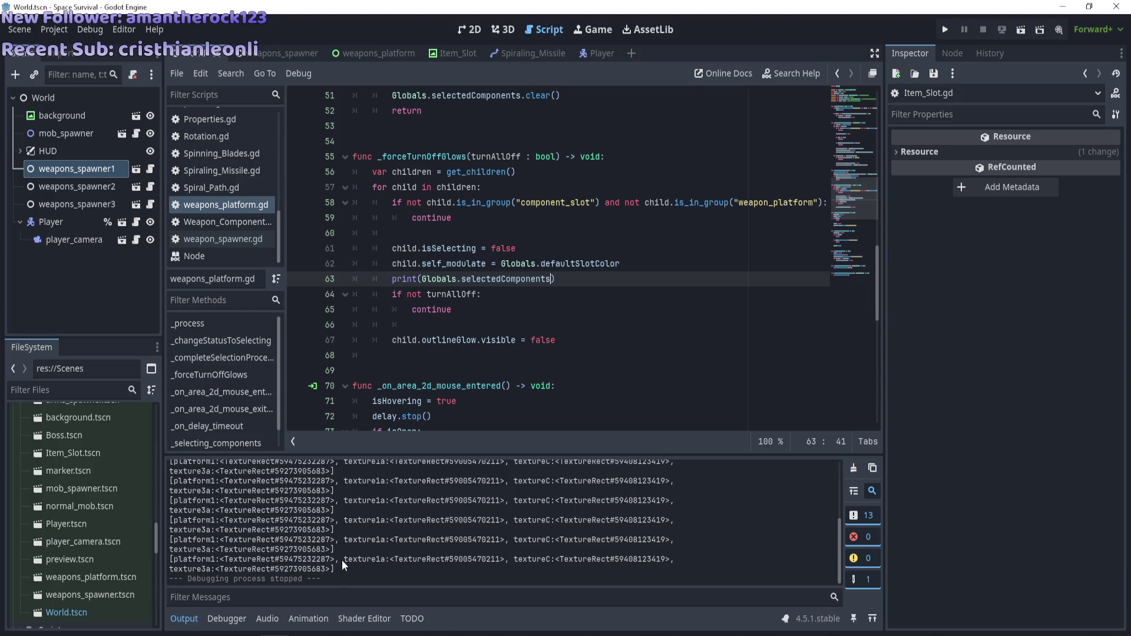
Delete the print(Globals.selectedComponents) statement from line 63
left_click_drag(566, 279, 391, 279)
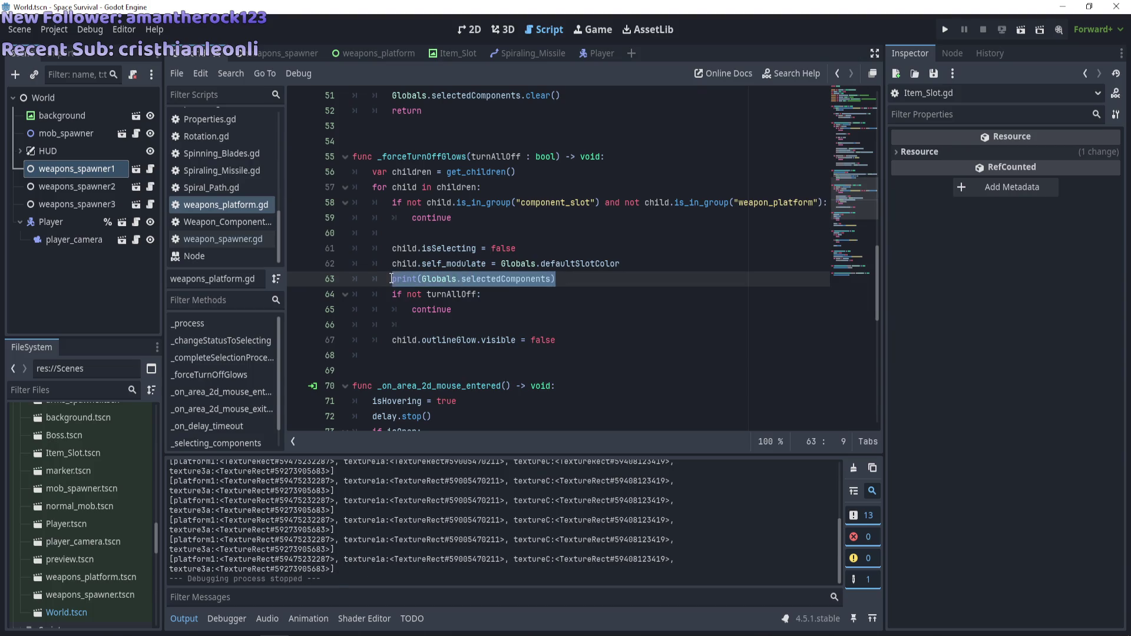
mouse_move(391, 279)
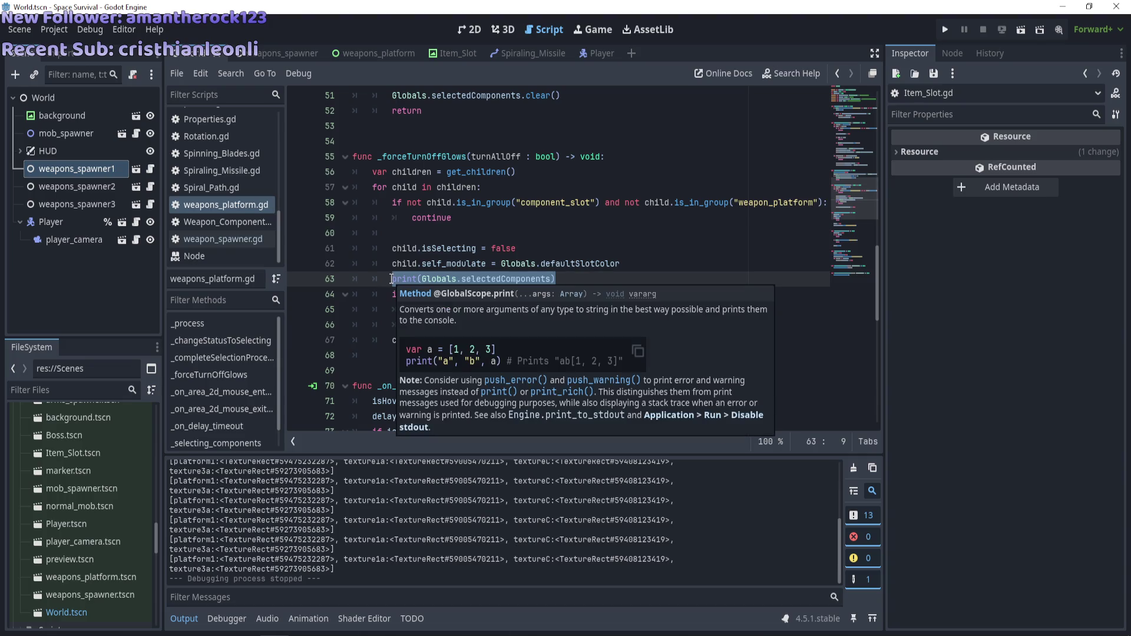
key("BackSpace")
Start typing a for loop on line 63, then delete it and run the game
type("for ")
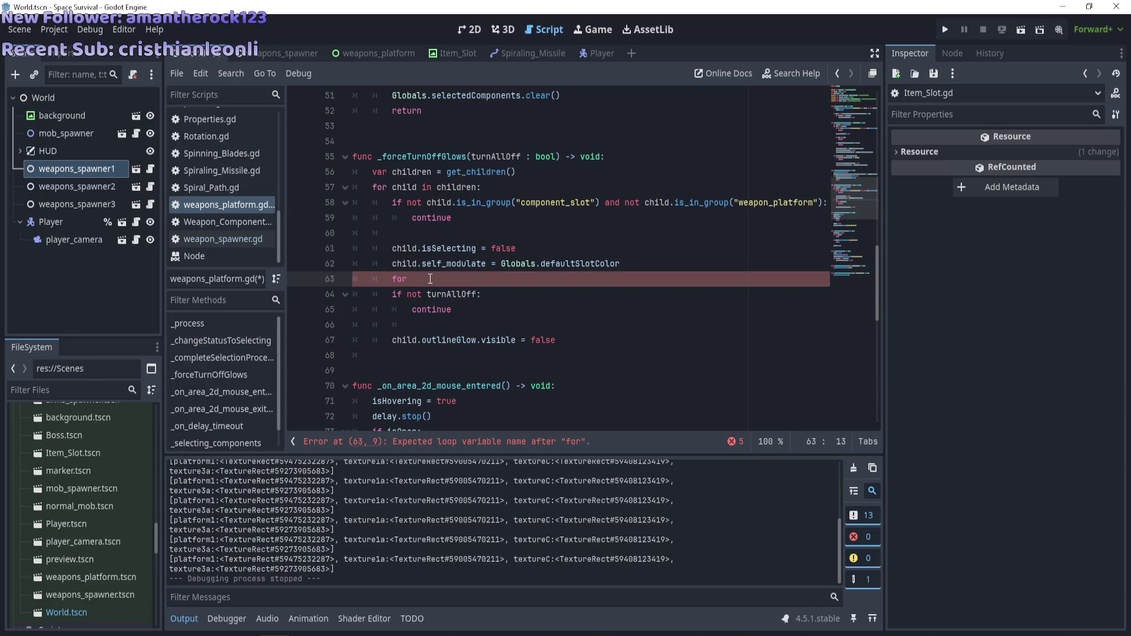
type("compo")
key("BackSpace")
key("BackSpace")
key("BackSpace")
type("slot")
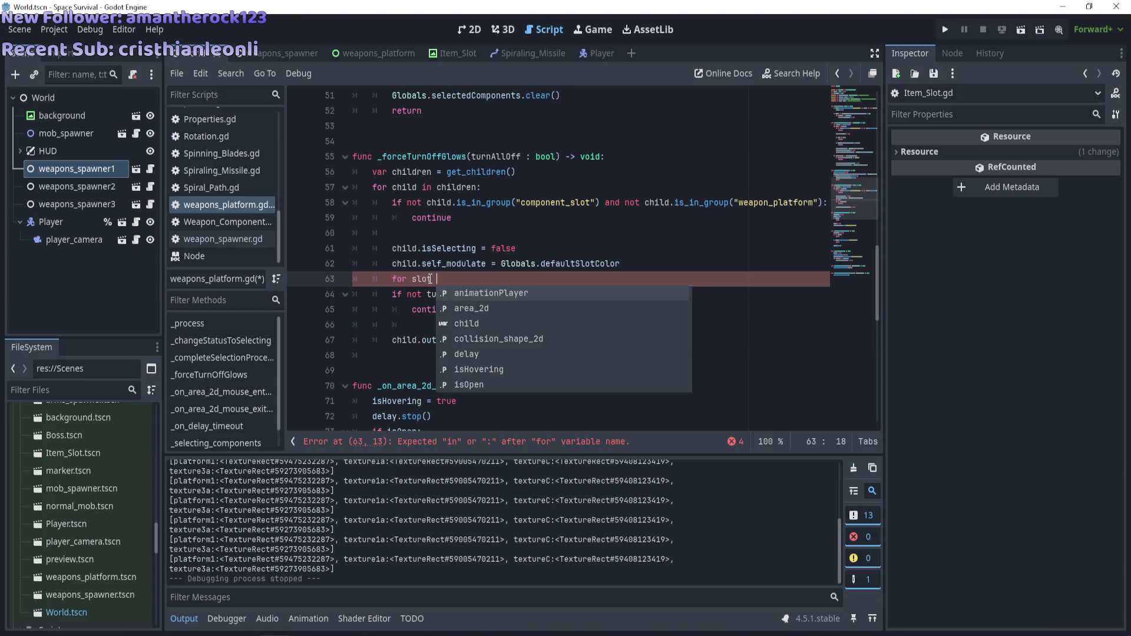
key("Escape")
key("shift+Home")
key("BackSpace")
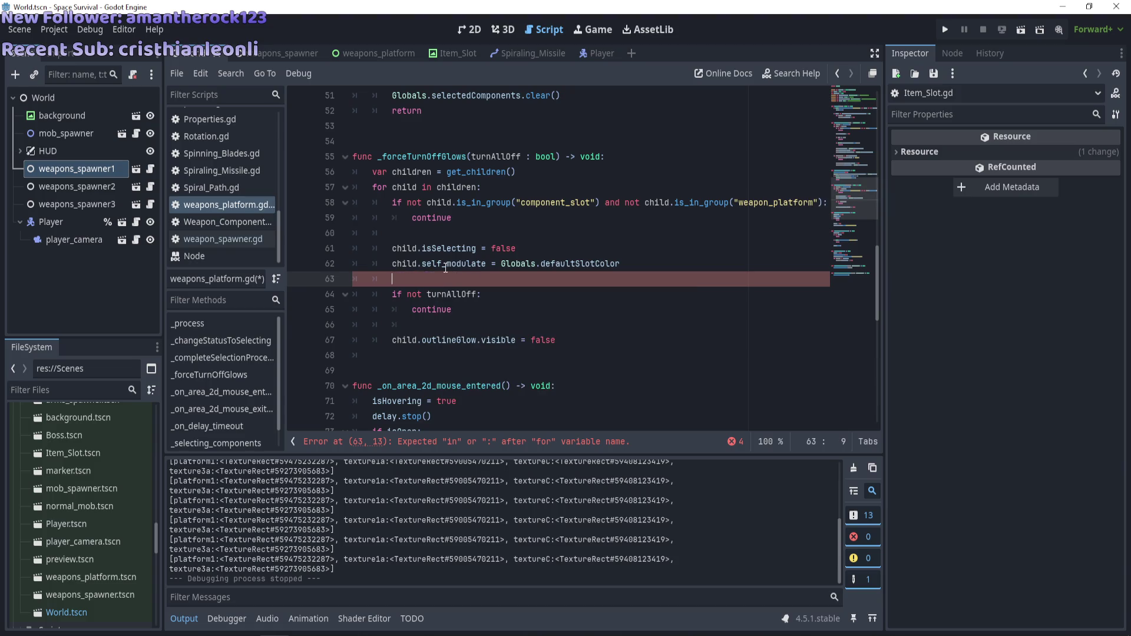
key("F5")
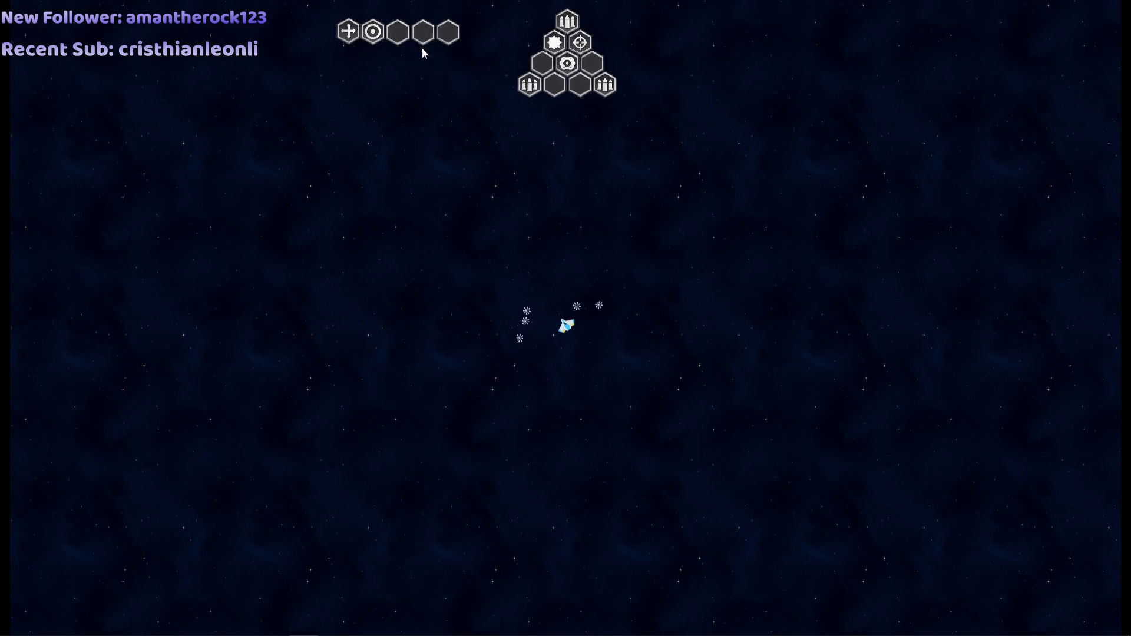
Place the move module, test selecting several groups of hex components, then stop the game
left_click_drag(529, 76, 554, 84)
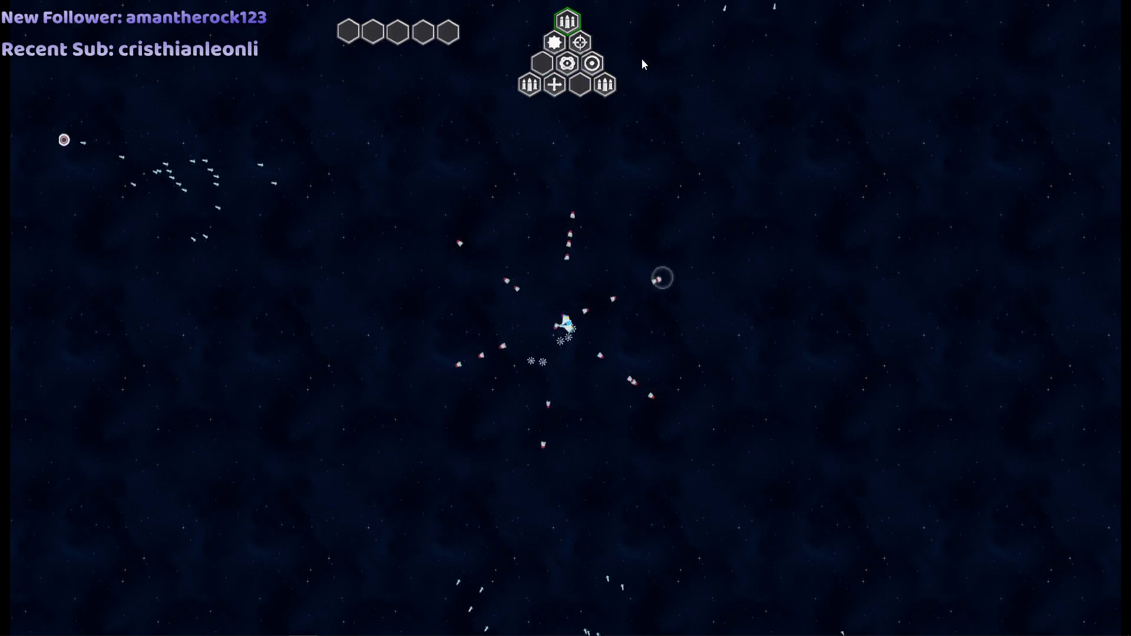
left_click(613, 88)
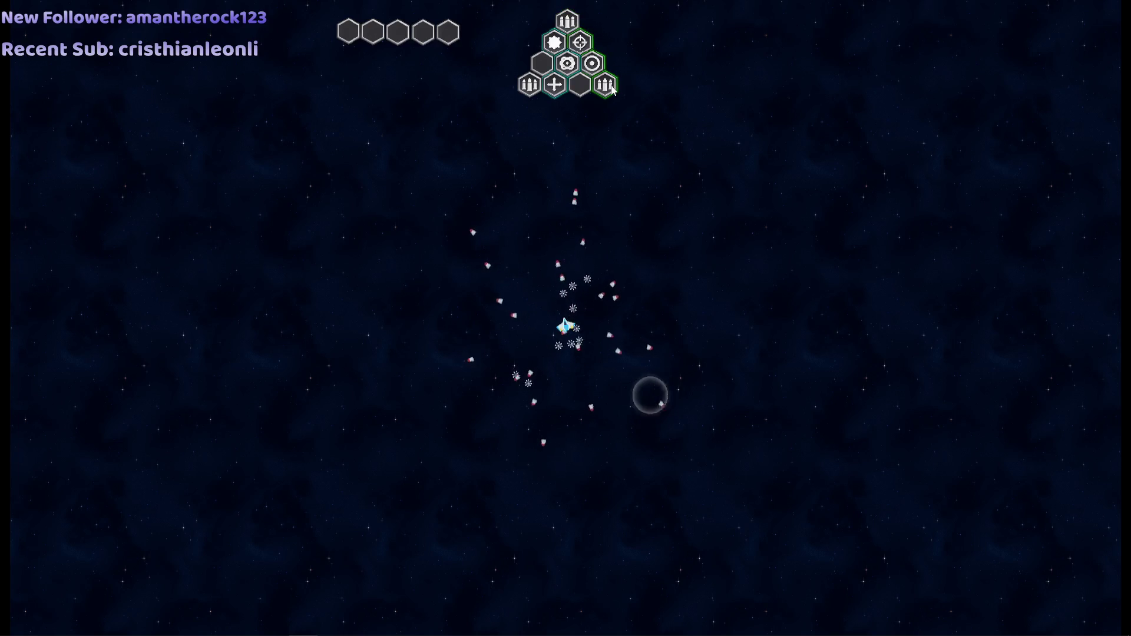
left_click(553, 93)
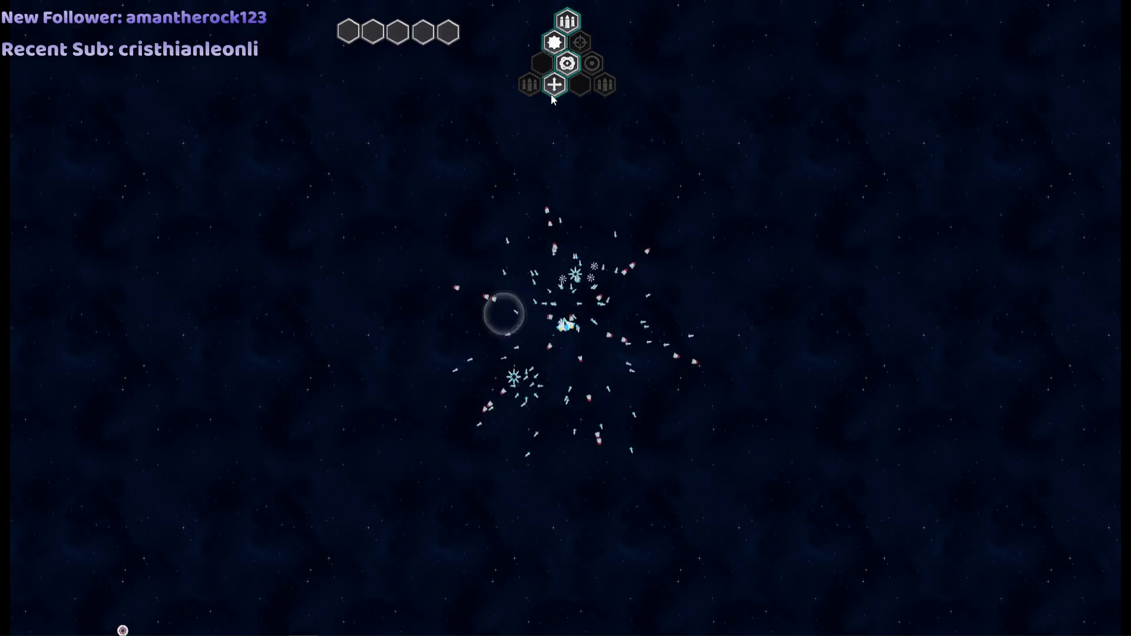
left_click(591, 56)
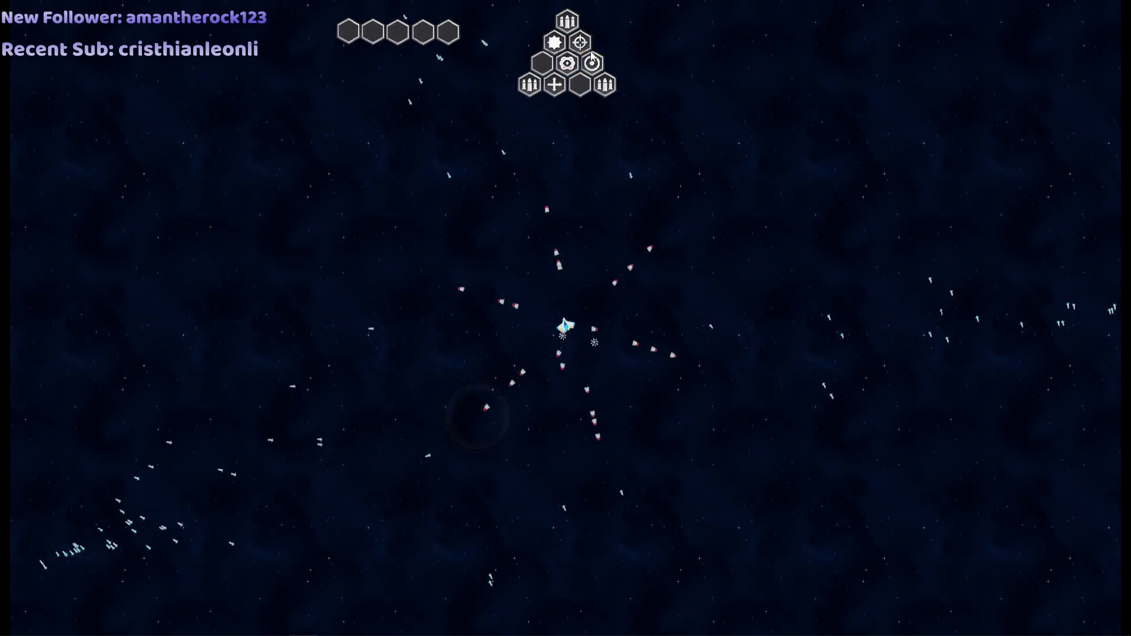
left_click(569, 22)
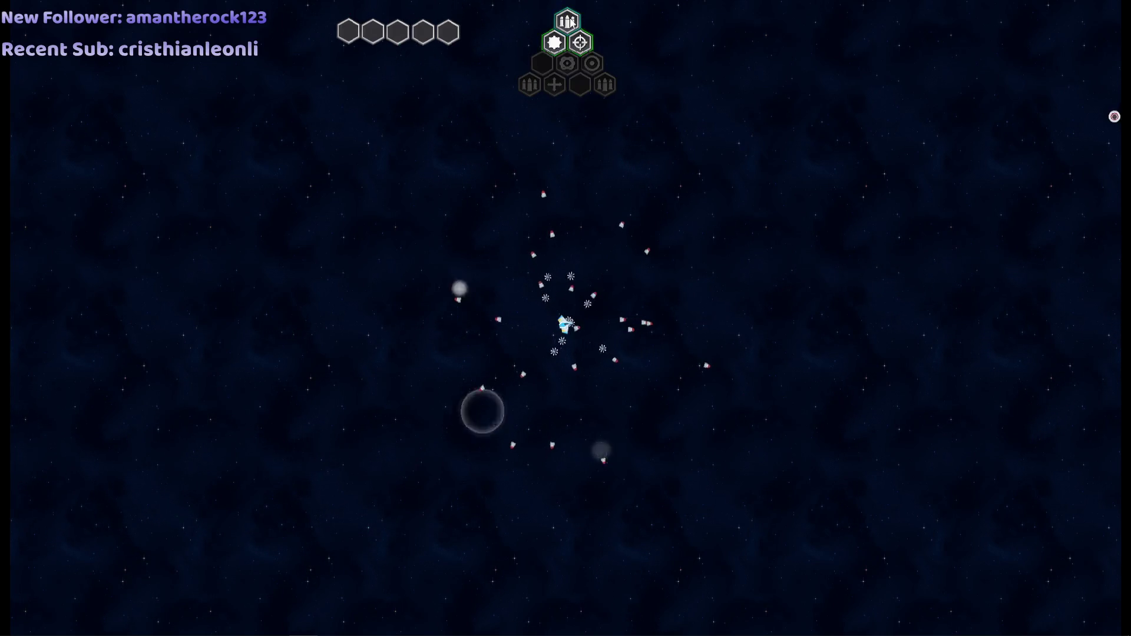
left_click(555, 86)
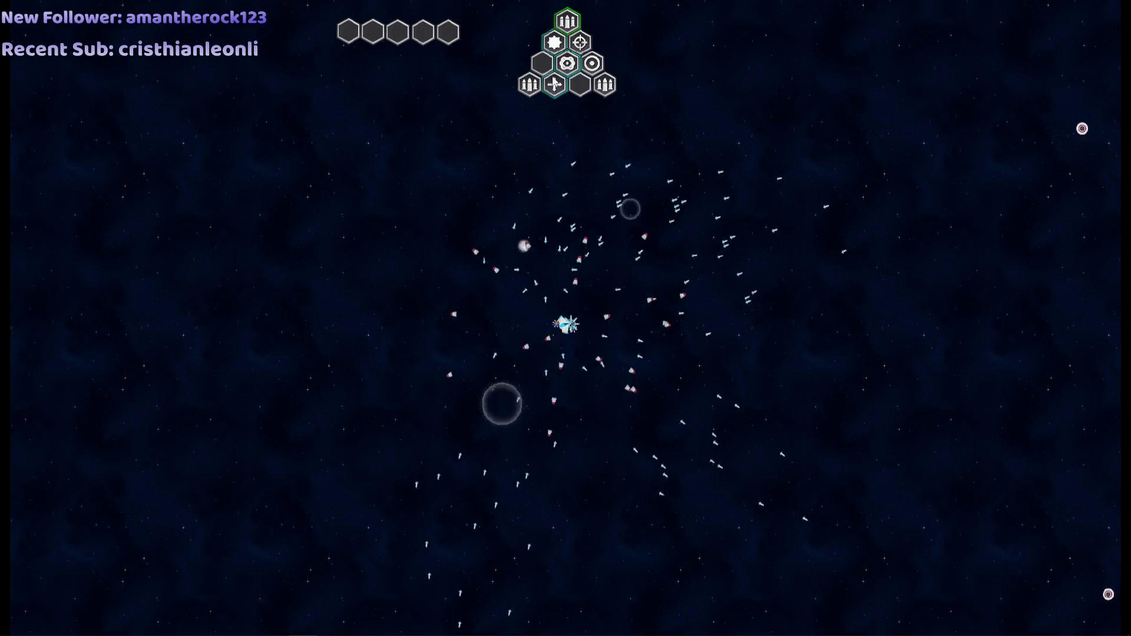
left_click(555, 87)
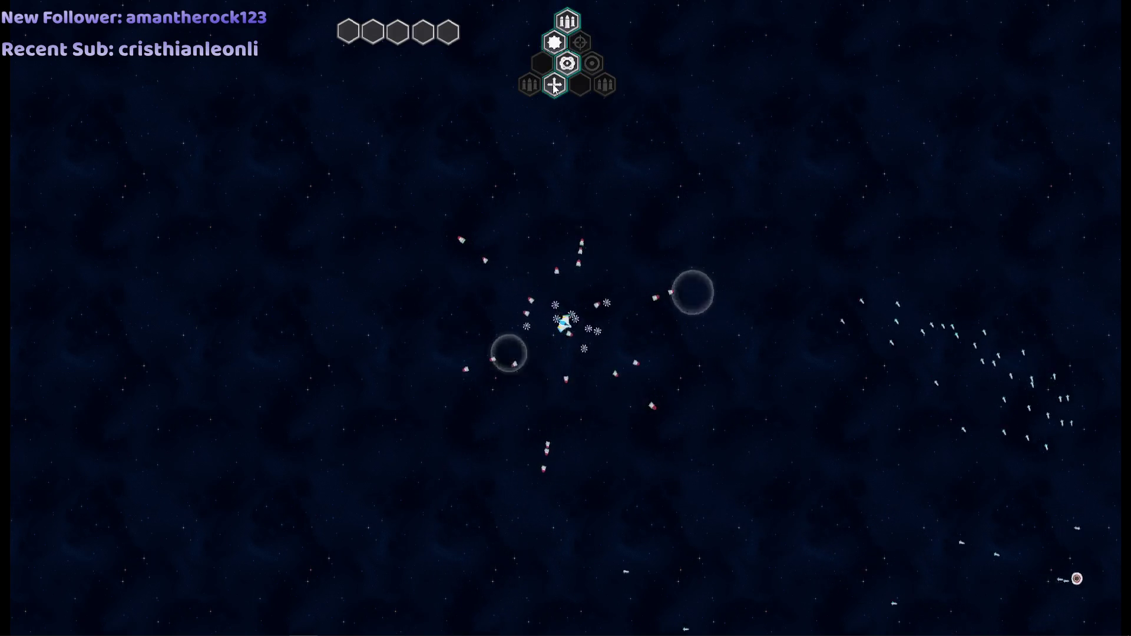
left_click(528, 88)
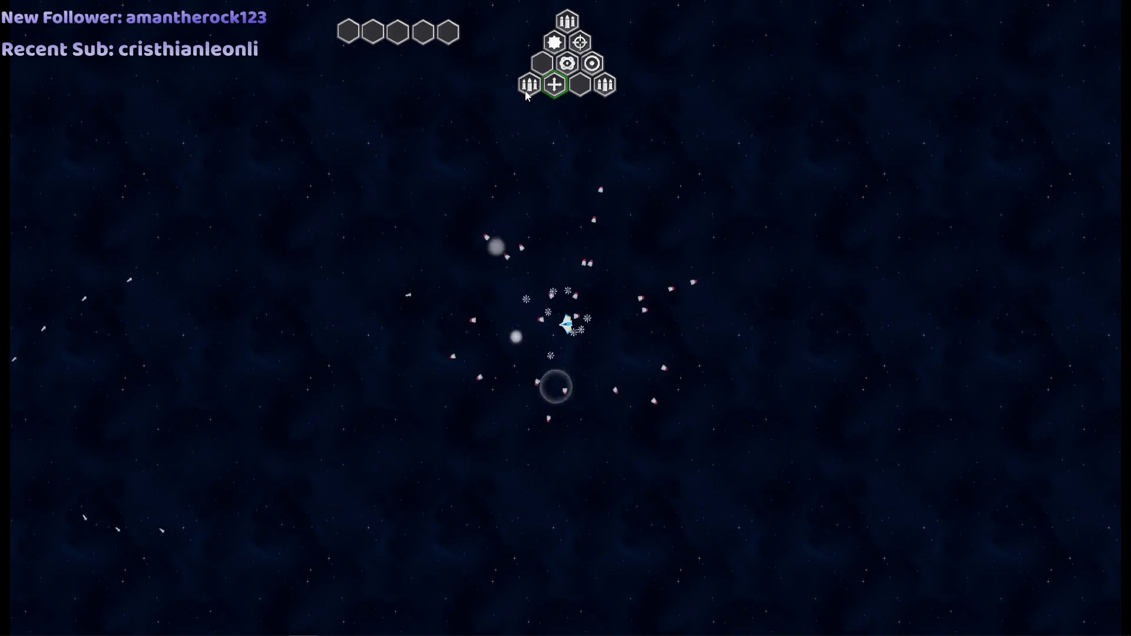
key("F8")
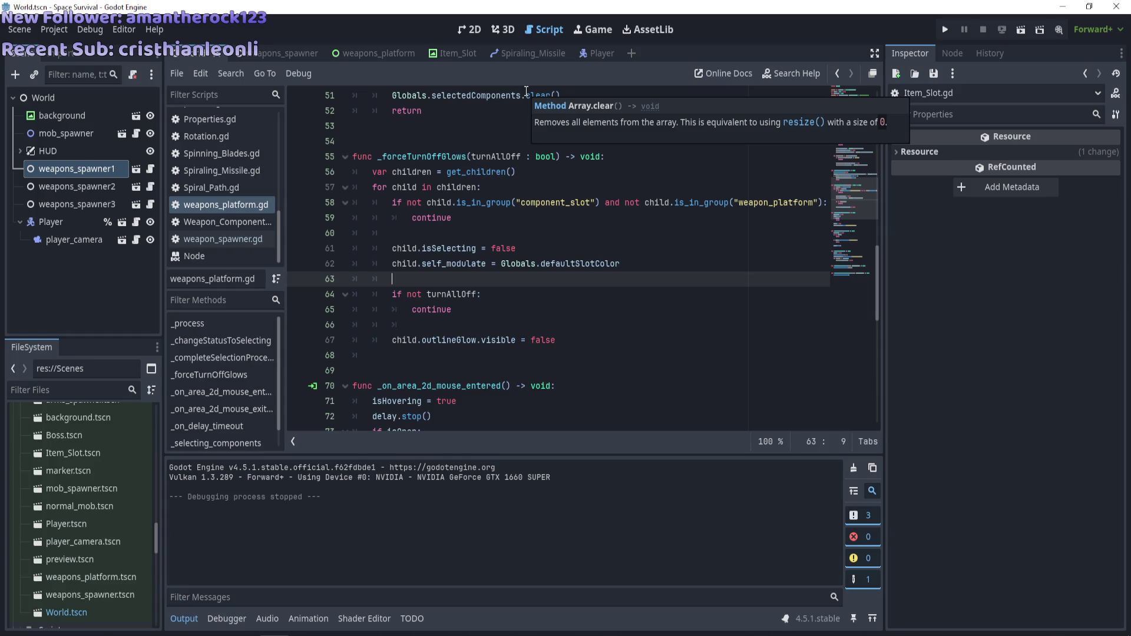
Relaunch the game, place the star, eye and crosshair modules in the grid, and stop
key("F5")
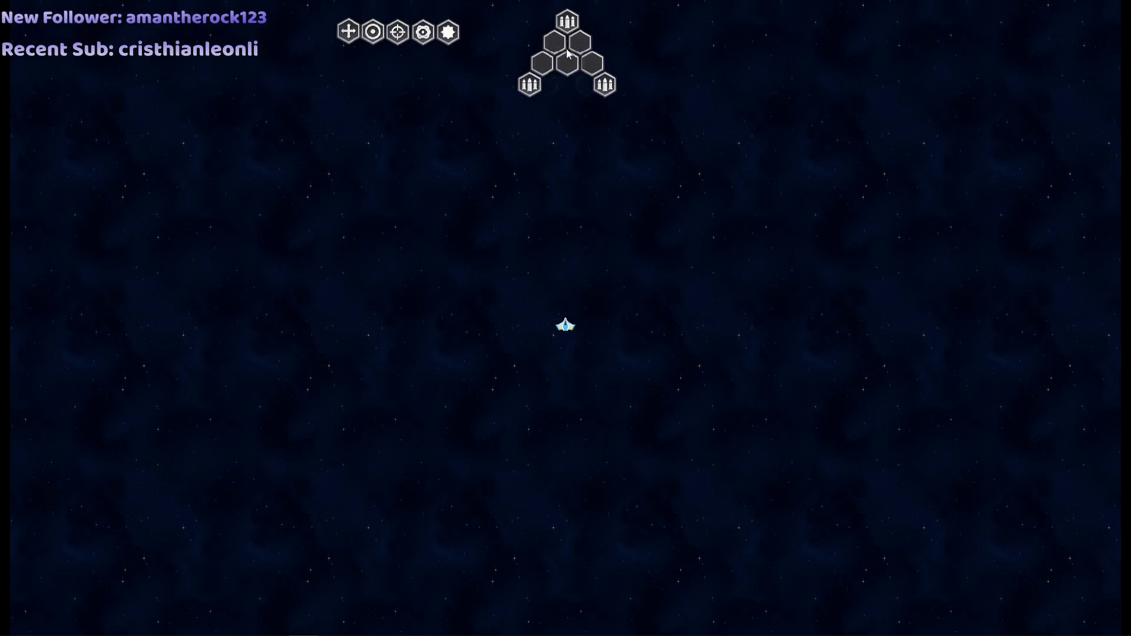
mouse_move(449, 33)
left_mouse_down()
mouse_move(553, 40)
mouse_move(554, 63)
left_mouse_up()
left_click_drag(404, 37, 555, 84)
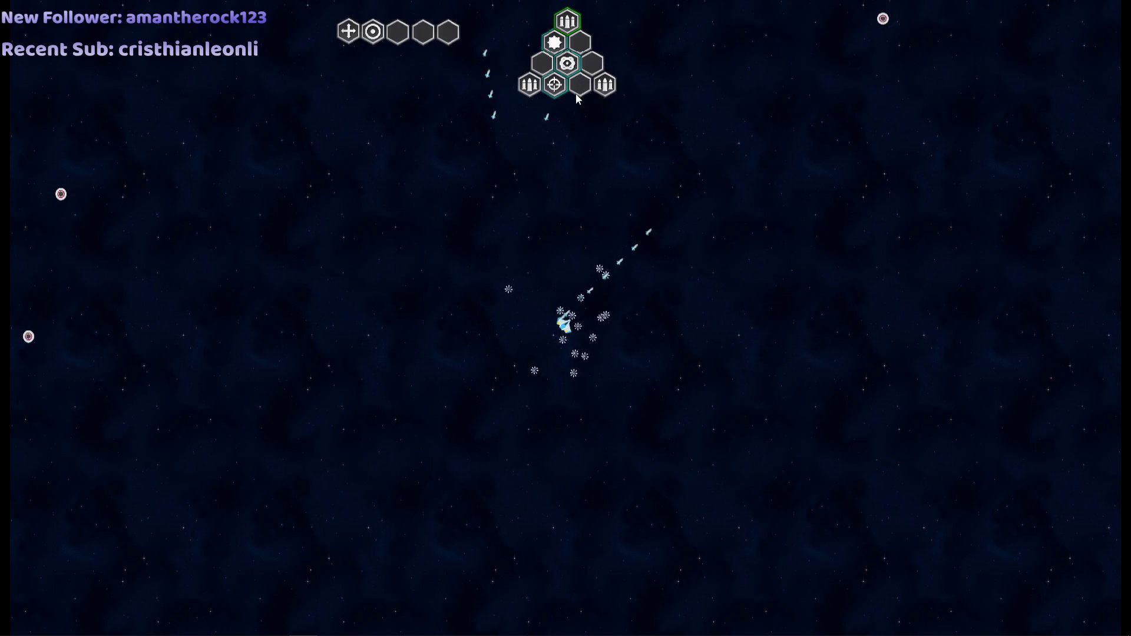
key("F8")
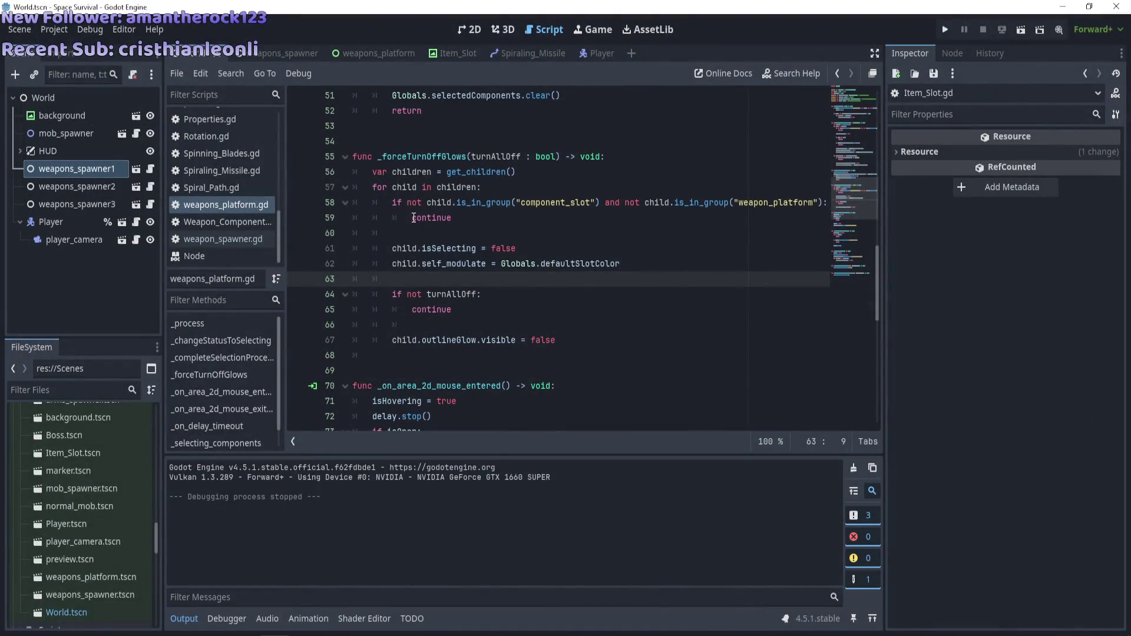
Open Item_Slot.gd and scroll down to _on_mouse_entered
scroll(212, 203, "up", 4)
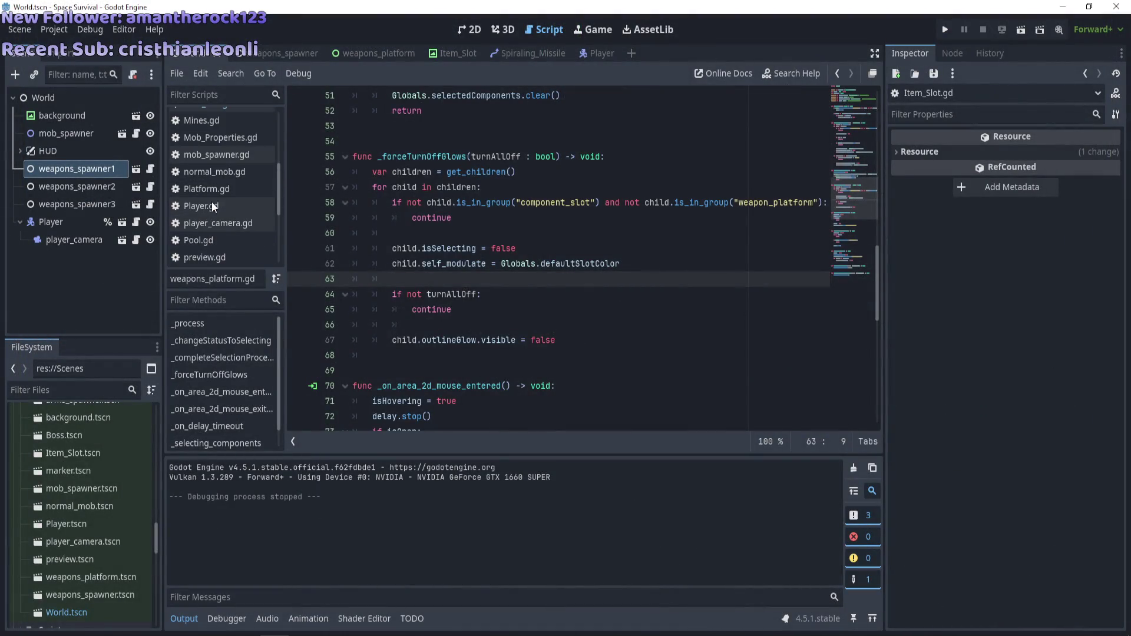
scroll(211, 200, "up", 2)
left_click(203, 142)
scroll(583, 304, "down", 5)
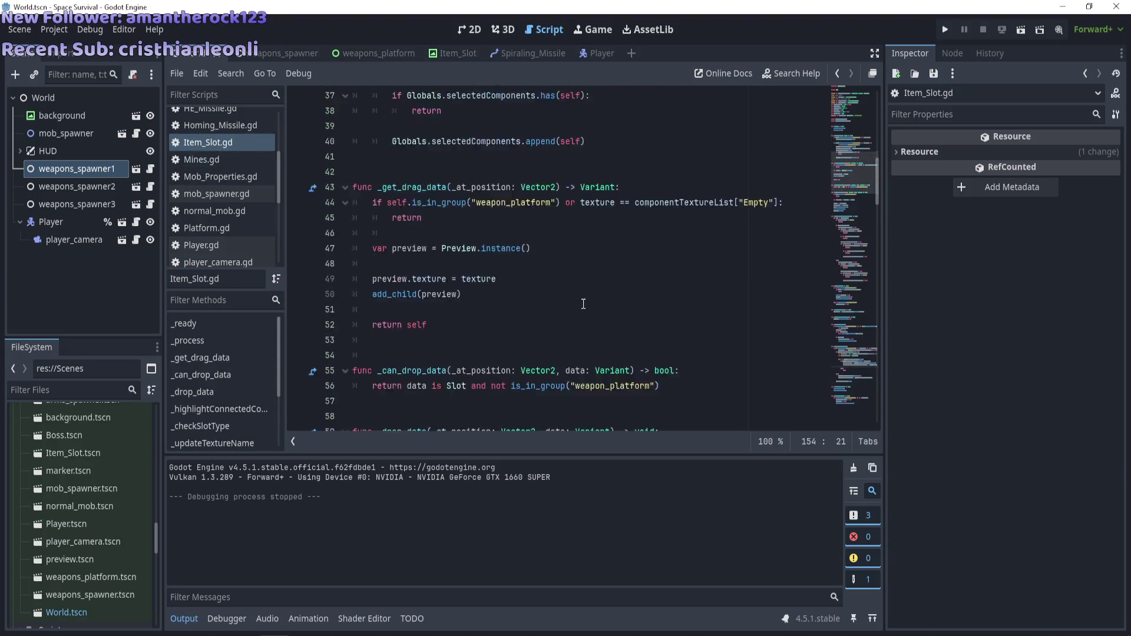
scroll(583, 304, "down", 5)
scroll(599, 276, "down", 20)
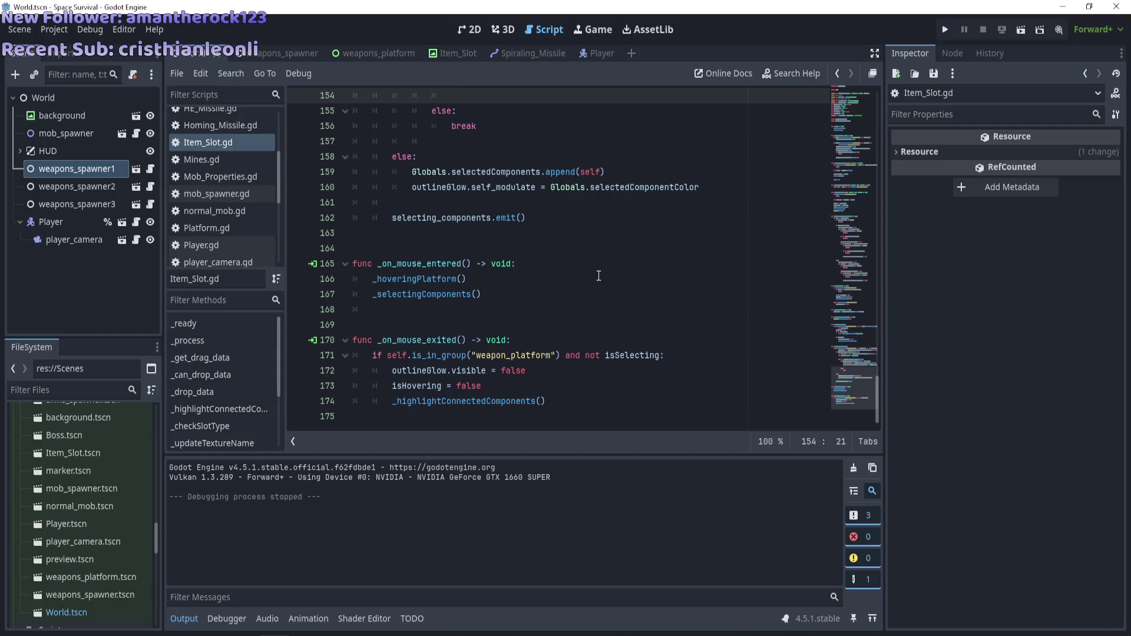
Add 'if not isSelecting and not self.is_in_group("component_slot"):' with a pass body
left_click(518, 294)
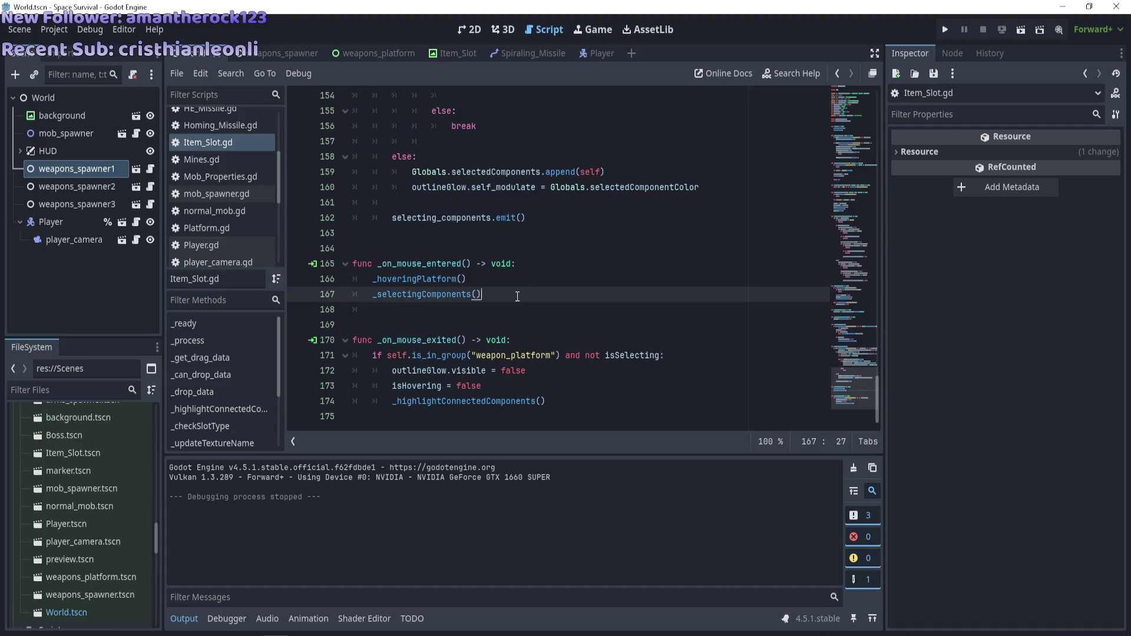
key("Return")
type("f")
key("BackSpace")
key("BackSpace")
type("if n")
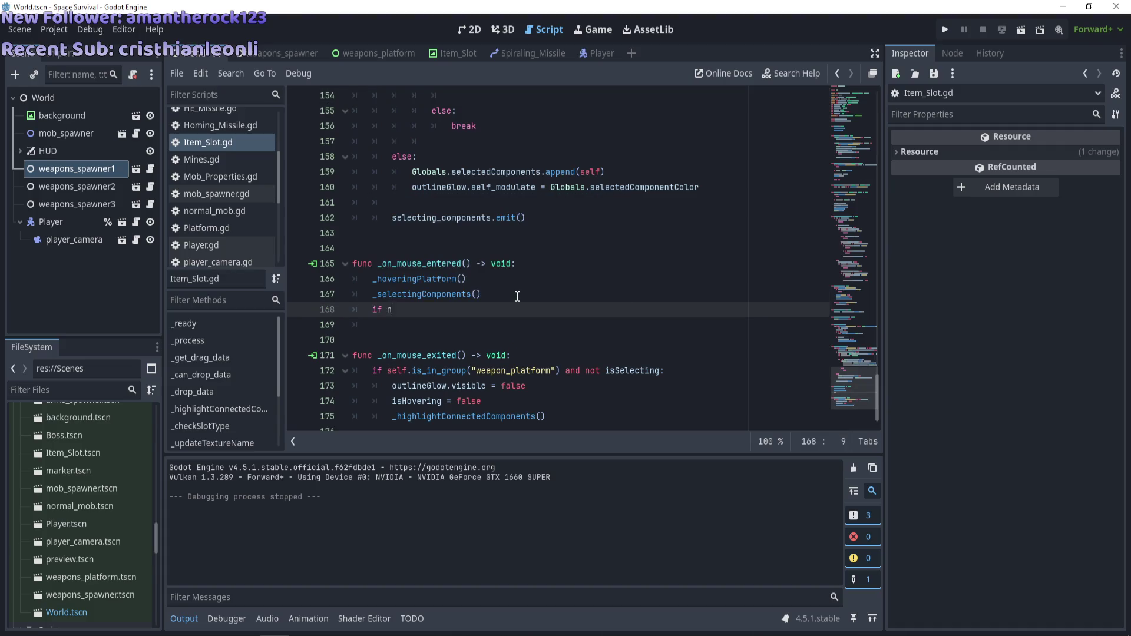
type("ot isSelec")
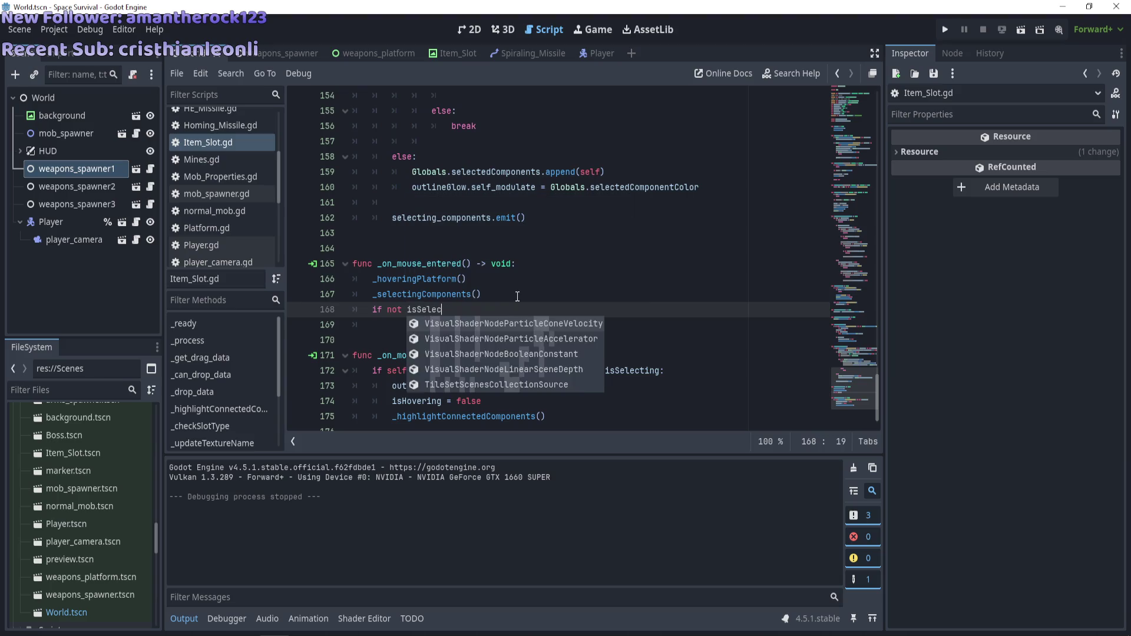
type("ting and ")
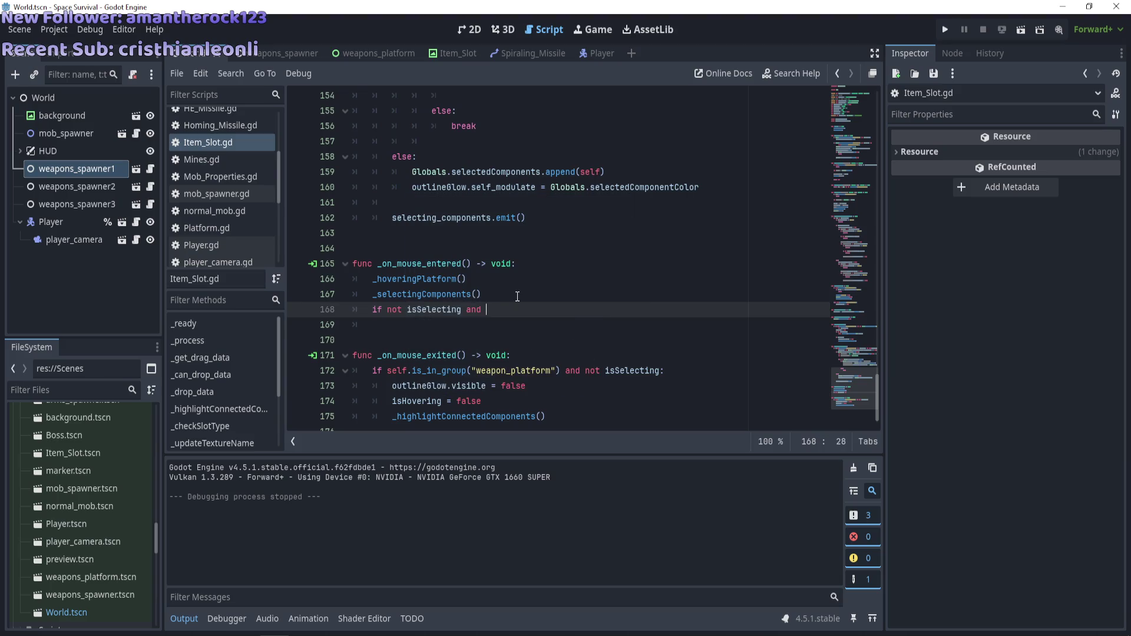
type("not ")
type("Inp")
key("BackSpace")
key("BackSpace")
key("BackSpace")
type("self.")
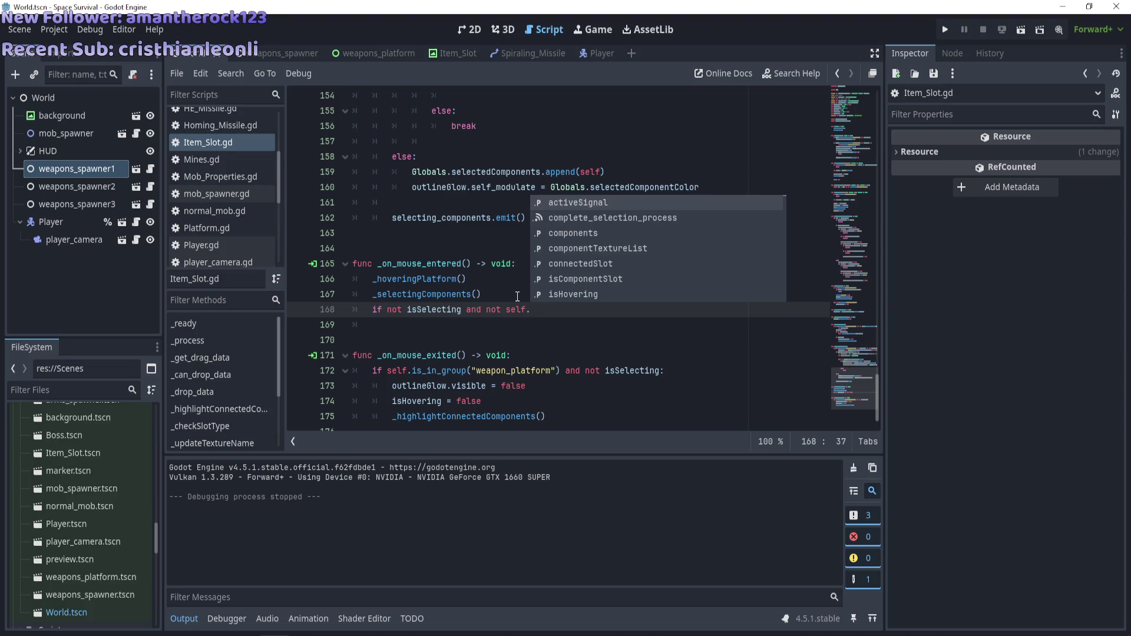
type("is")
type("_in_g")
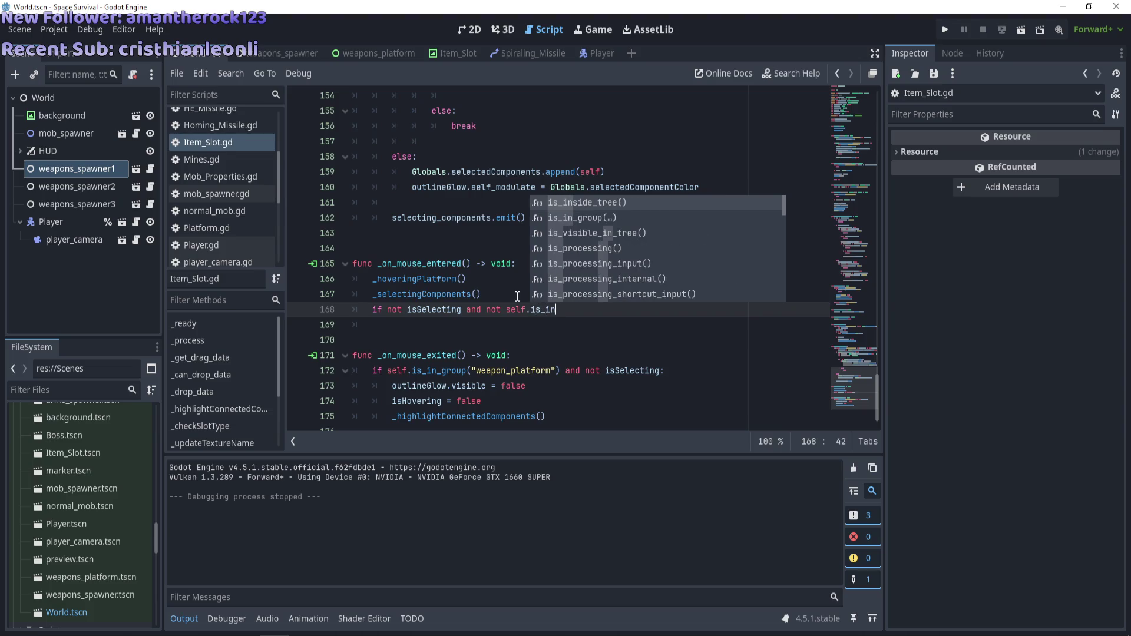
key("Return")
type("\"")
type("component_slot\"")
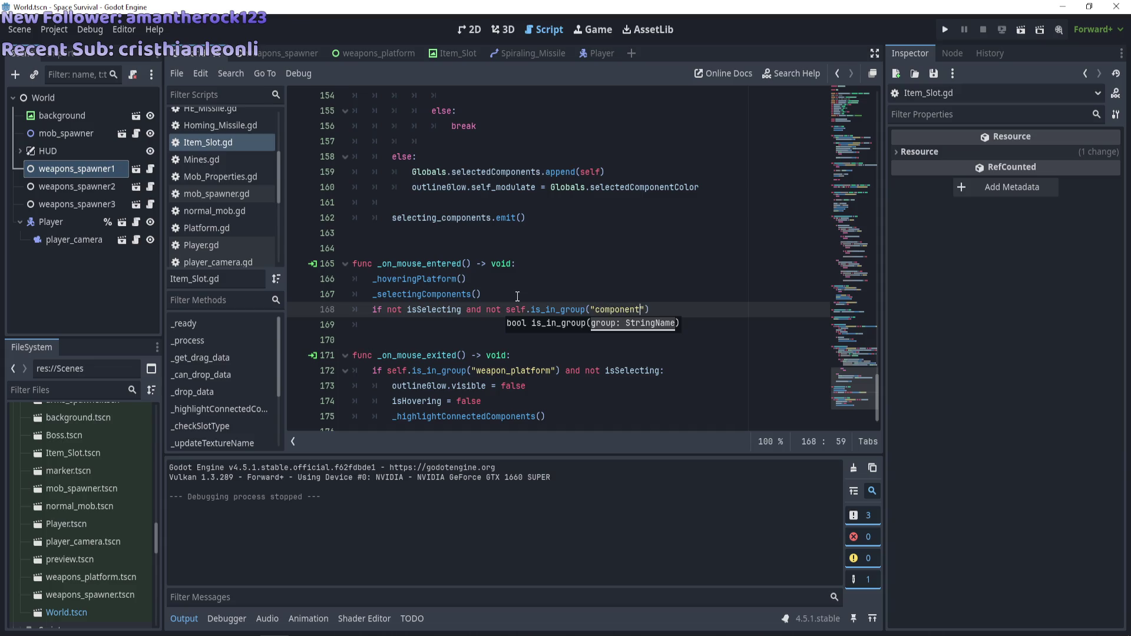
type("):")
key("Return")
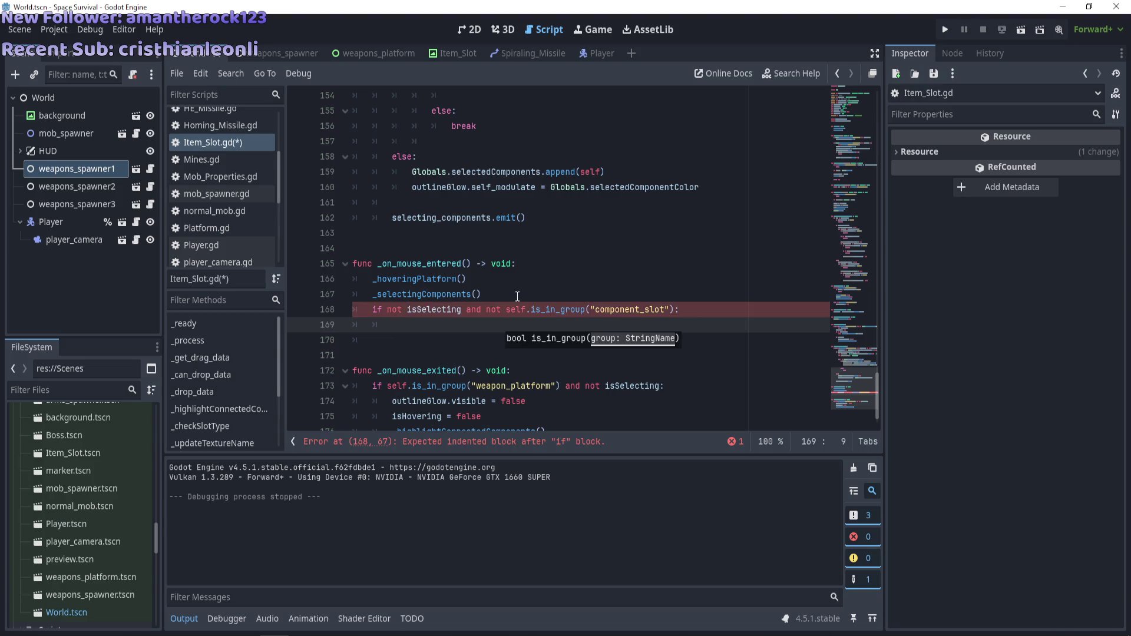
type("pass")
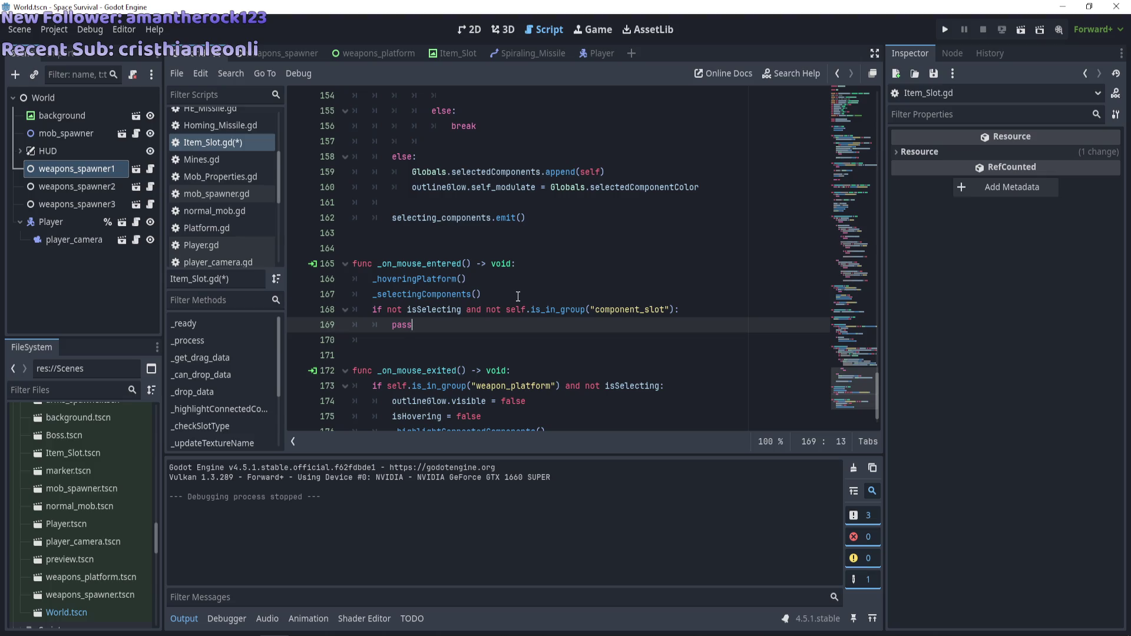
Remove the 'not' before the group check, replace pass with print("here"), and save
double_click(502, 311)
key("BackSpace")
key("BackSpace")
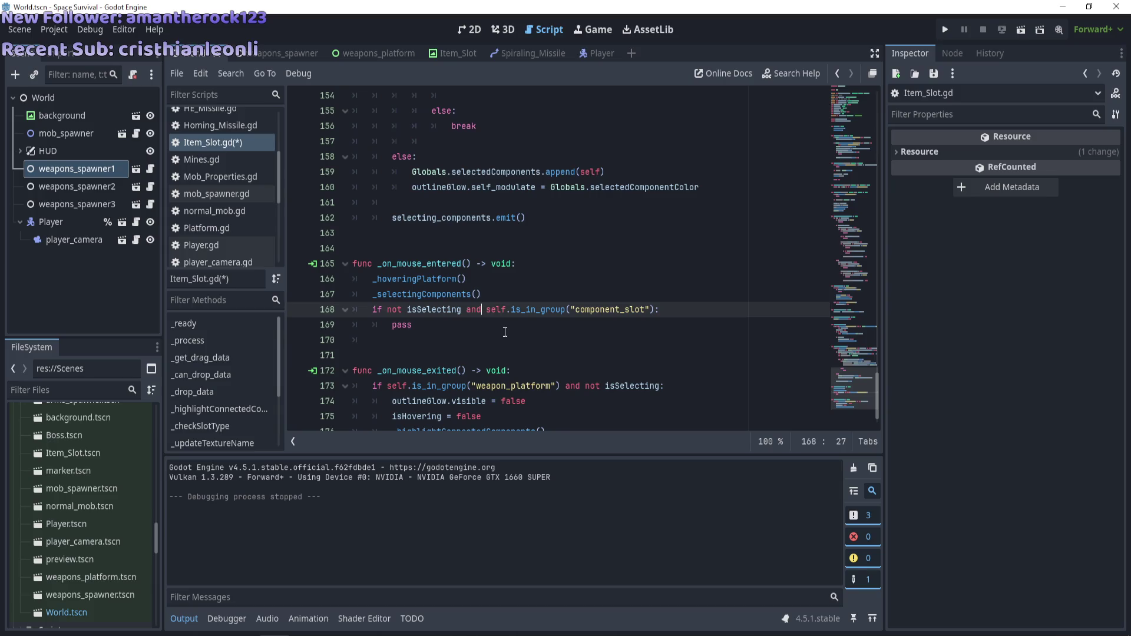
double_click(405, 325)
type("print(")
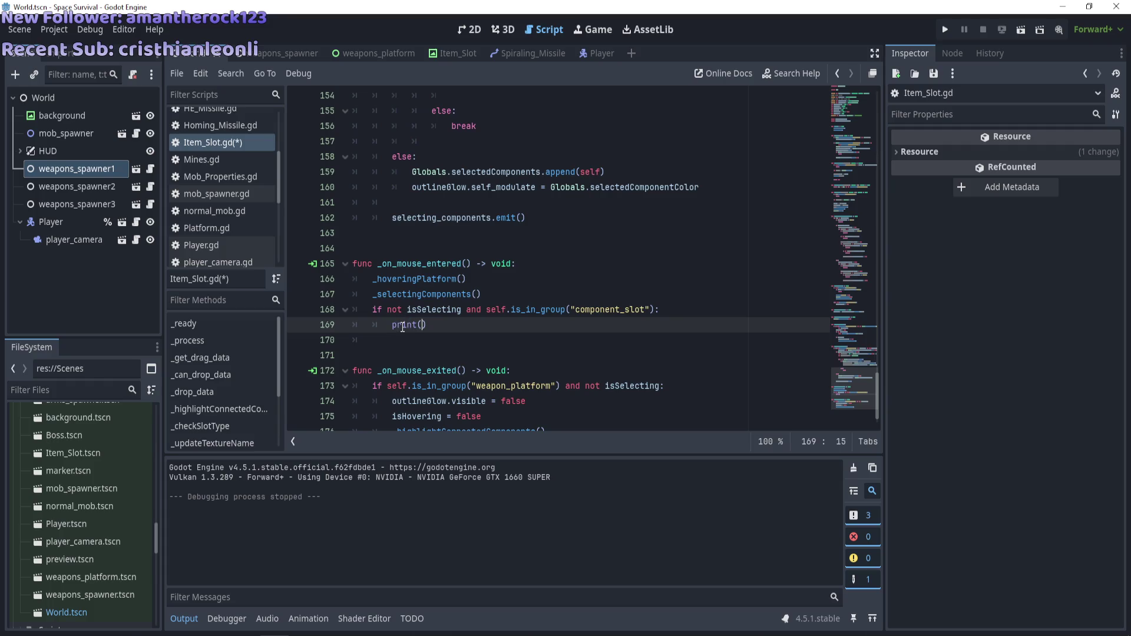
type("\"here")
key("ctrl+s")
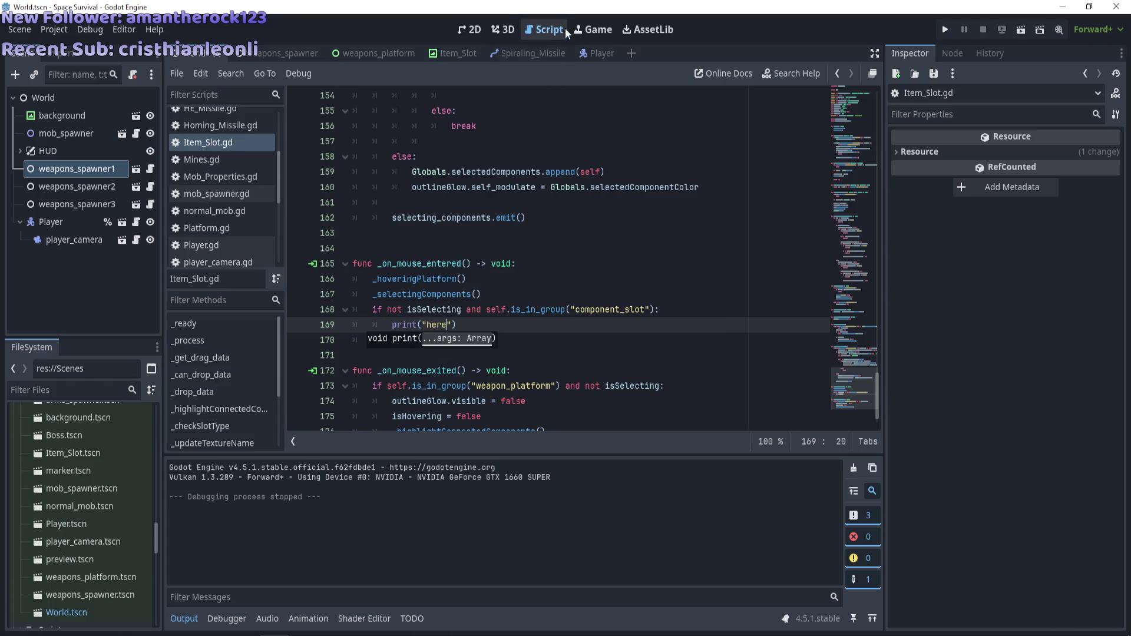
left_click(593, 29)
left_click(518, 73)
Embed the game in the editor, run it, place the last module, then stop it
left_click(529, 94)
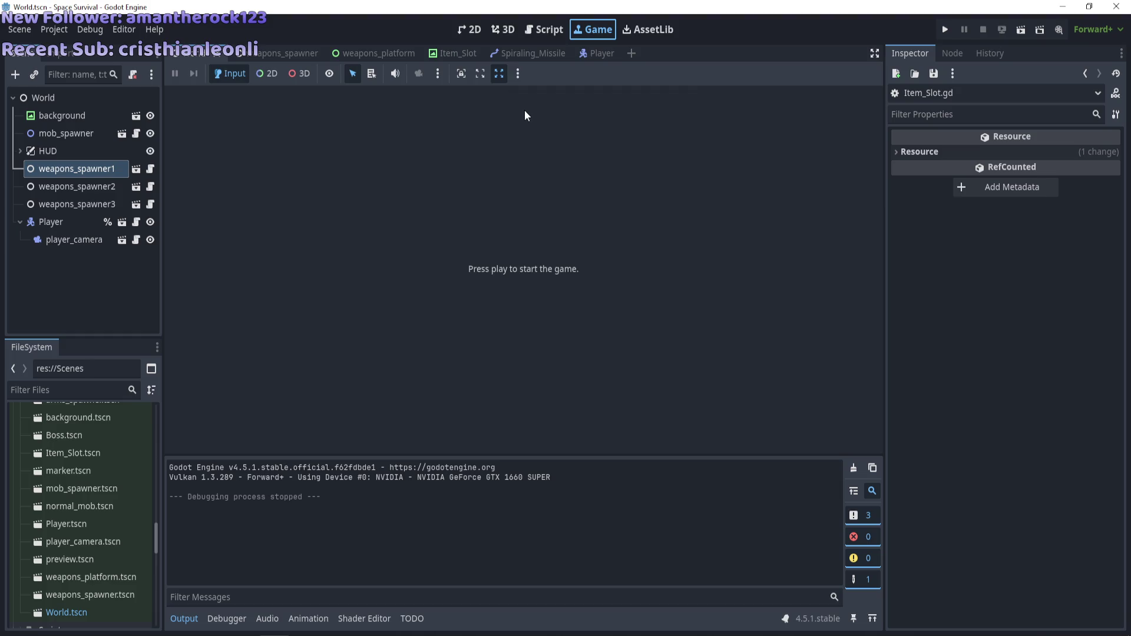
key("F5")
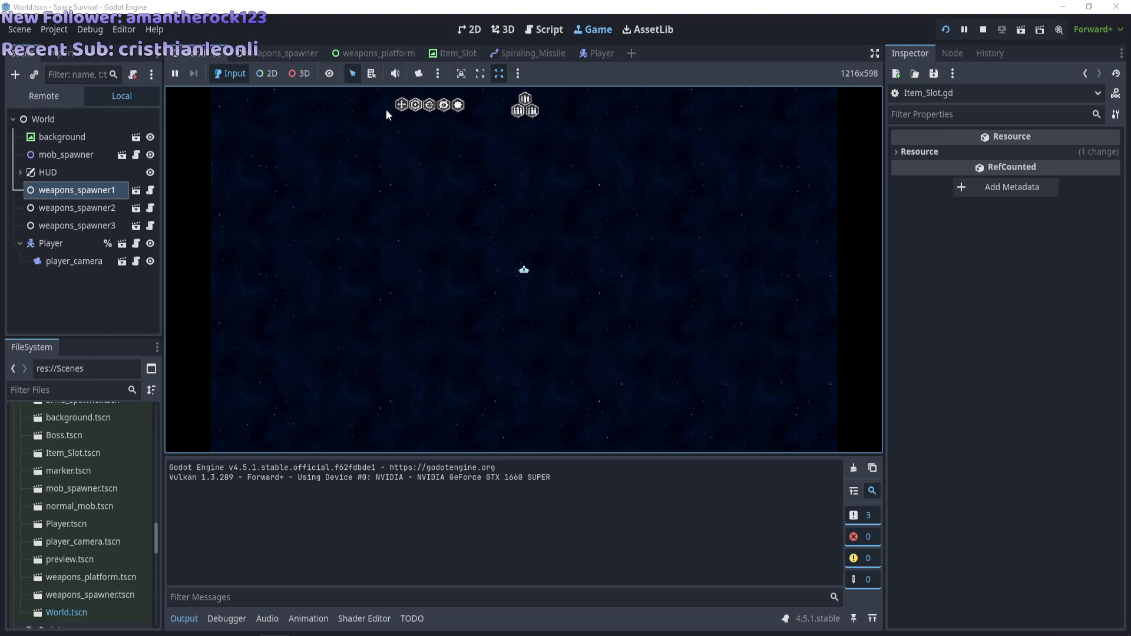
mouse_move(522, 112)
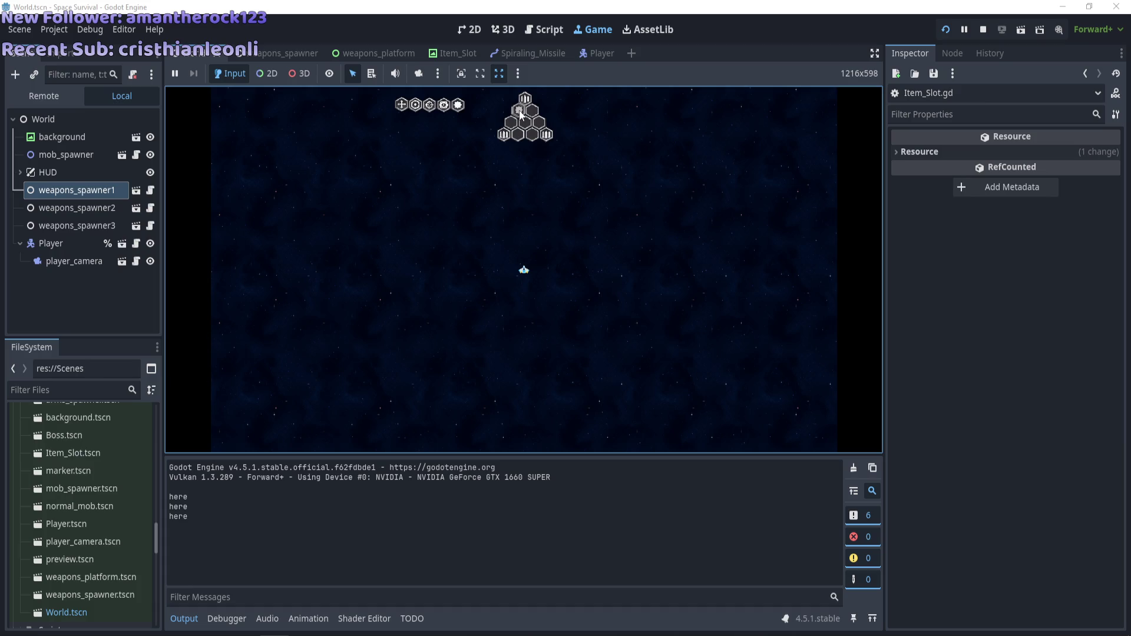
left_click(521, 112)
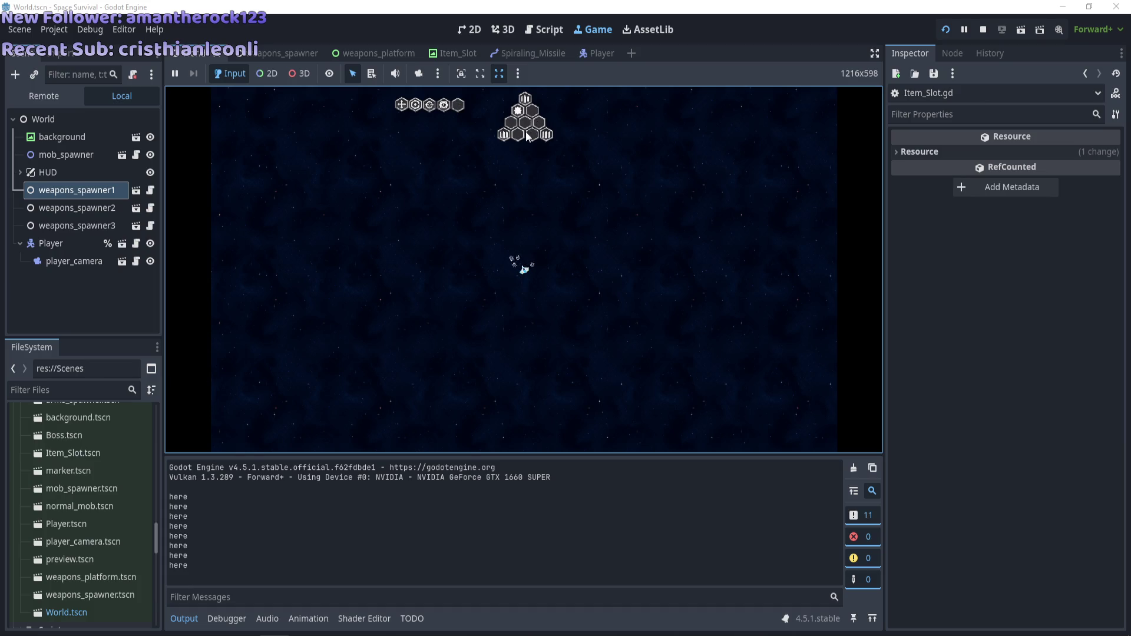
key("F8")
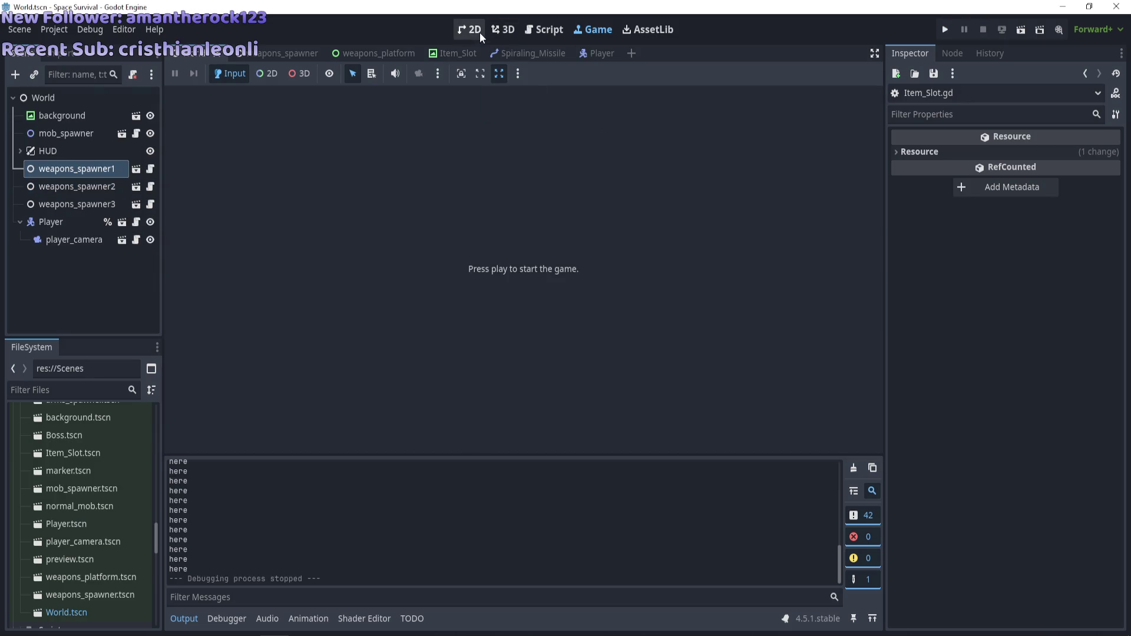
left_click(544, 29)
Delete the component_slot check and print("here") on lines 168–169, plus the leftover blank line
left_click_drag(456, 325, 405, 327)
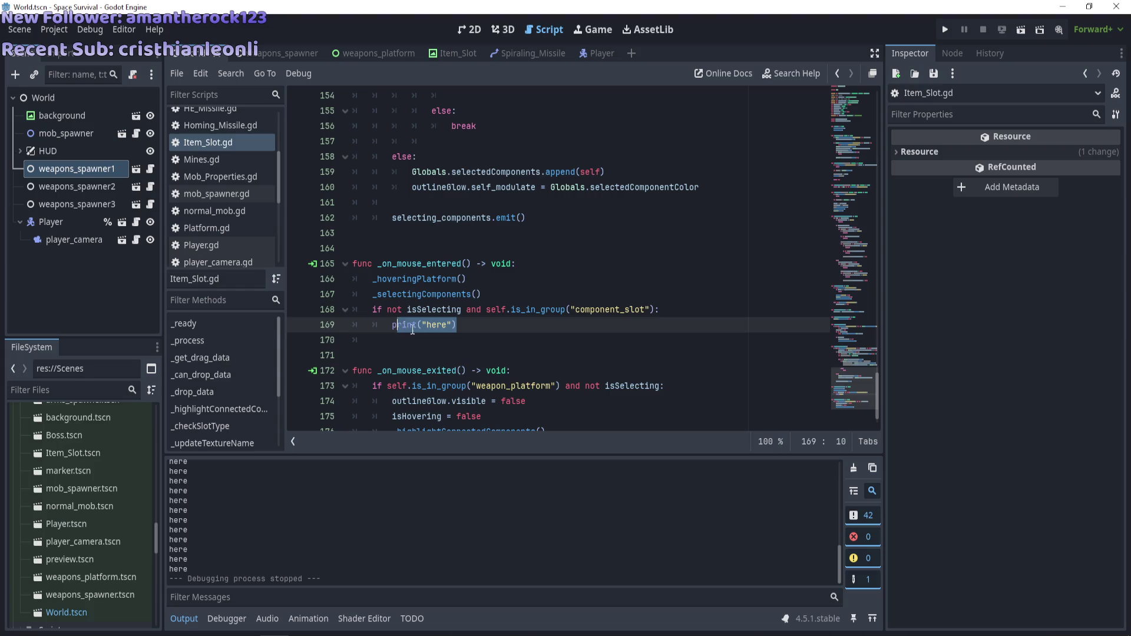
left_click(466, 341)
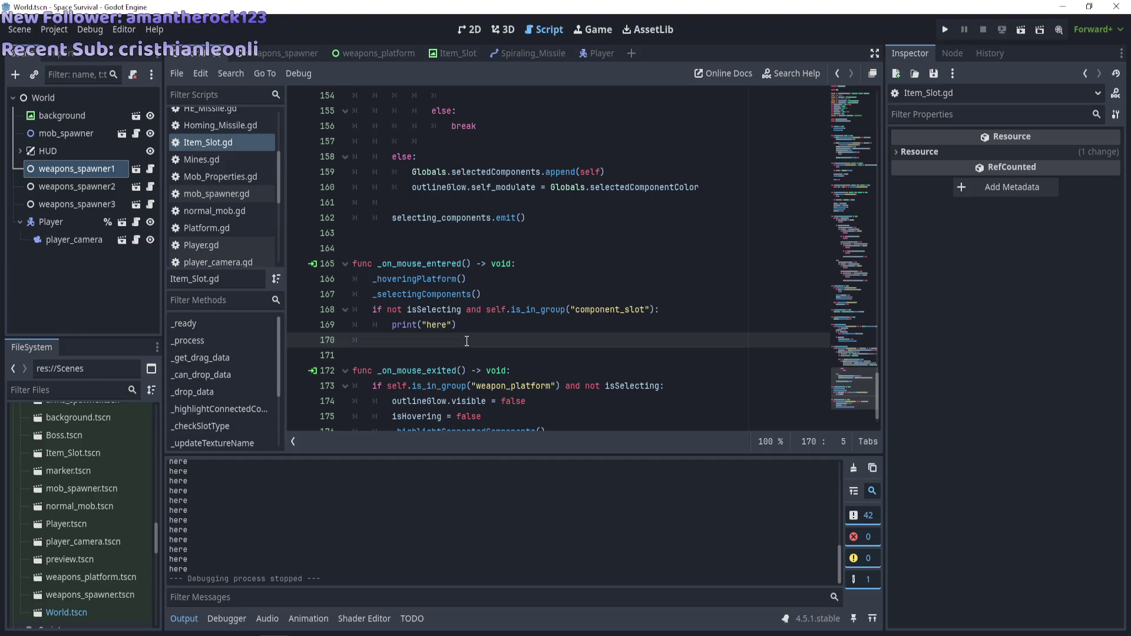
left_click_drag(512, 326, 373, 310)
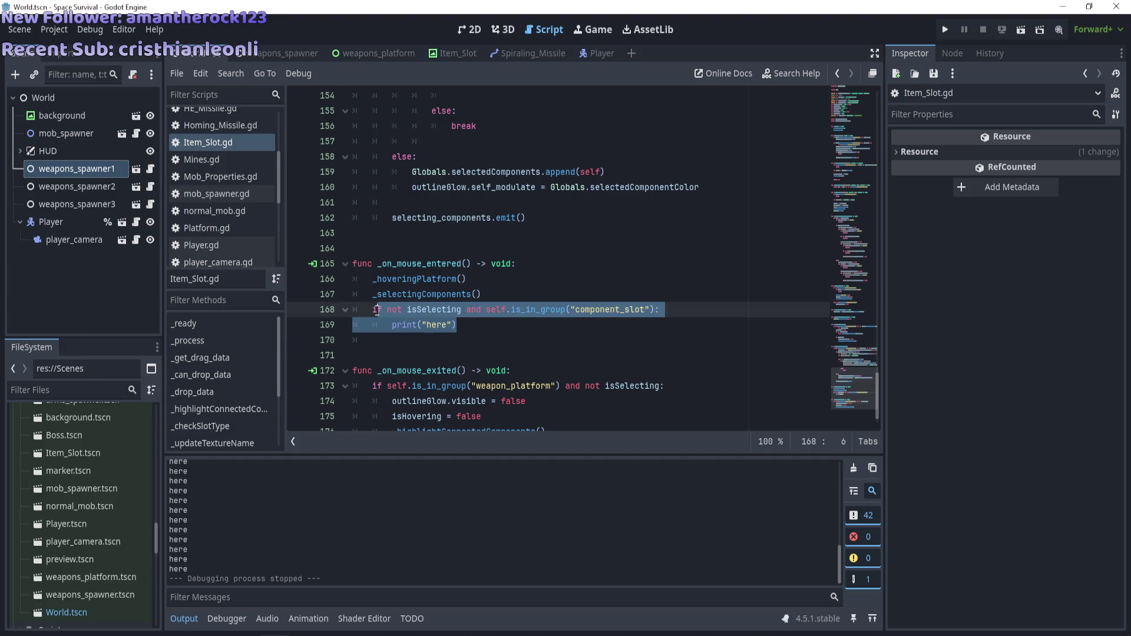
key("BackSpace")
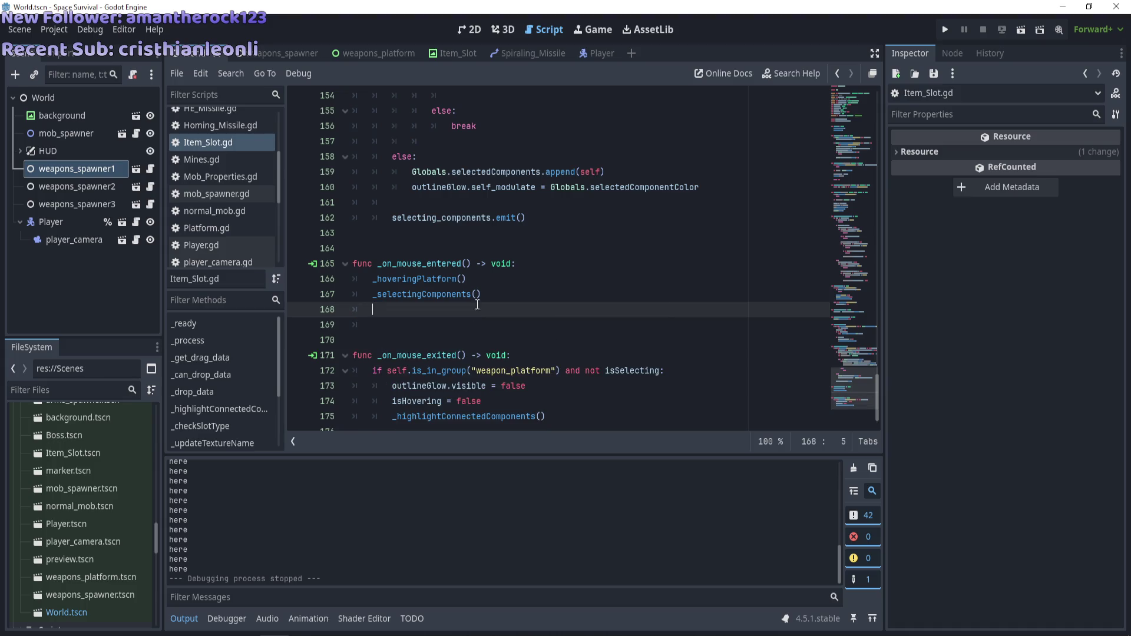
key("BackSpace")
key("BackSpace")
left_click(433, 279, "ctrl")
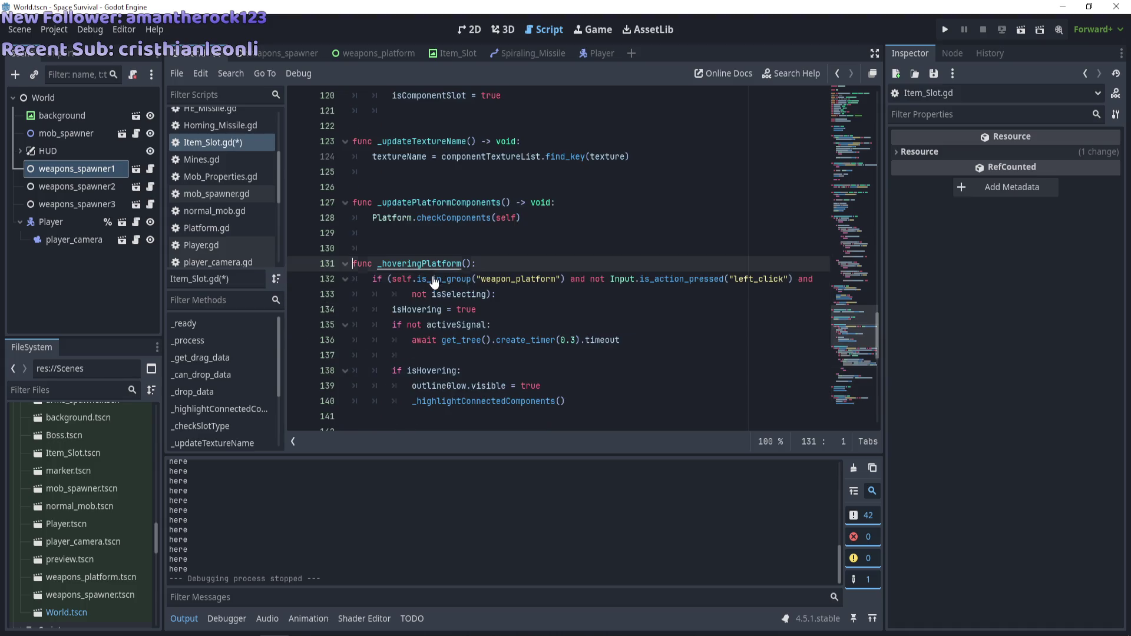
Insert a new line under 'if isHovering:' in _hoveringPlatform, then look up activeSignal in weapons_platform.gd
scroll(567, 276, "down", 2)
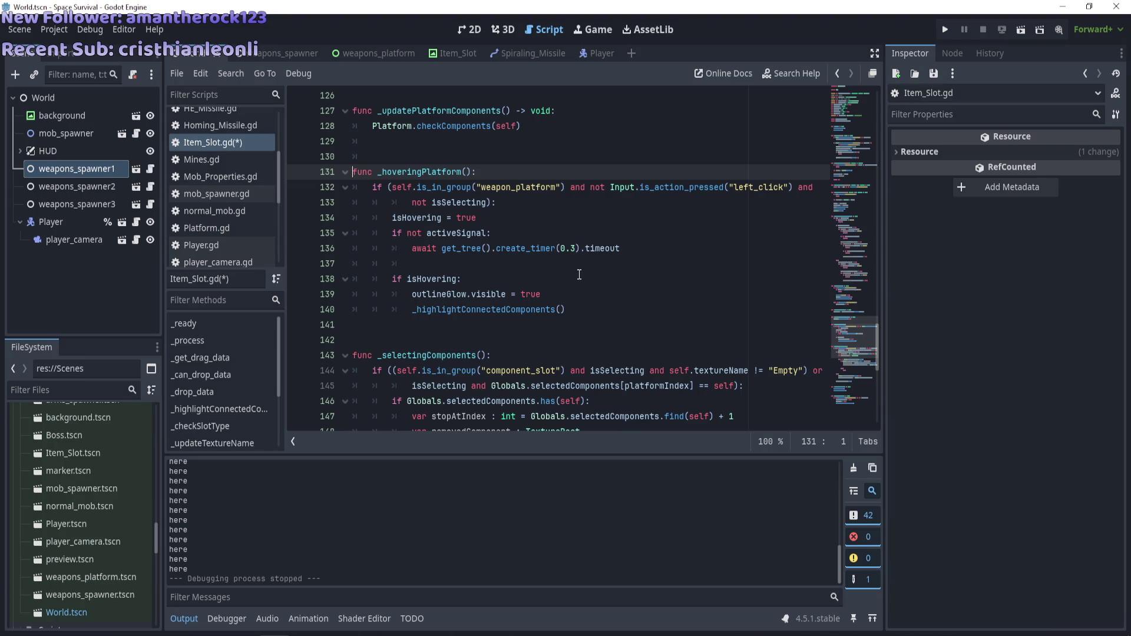
left_click(579, 276)
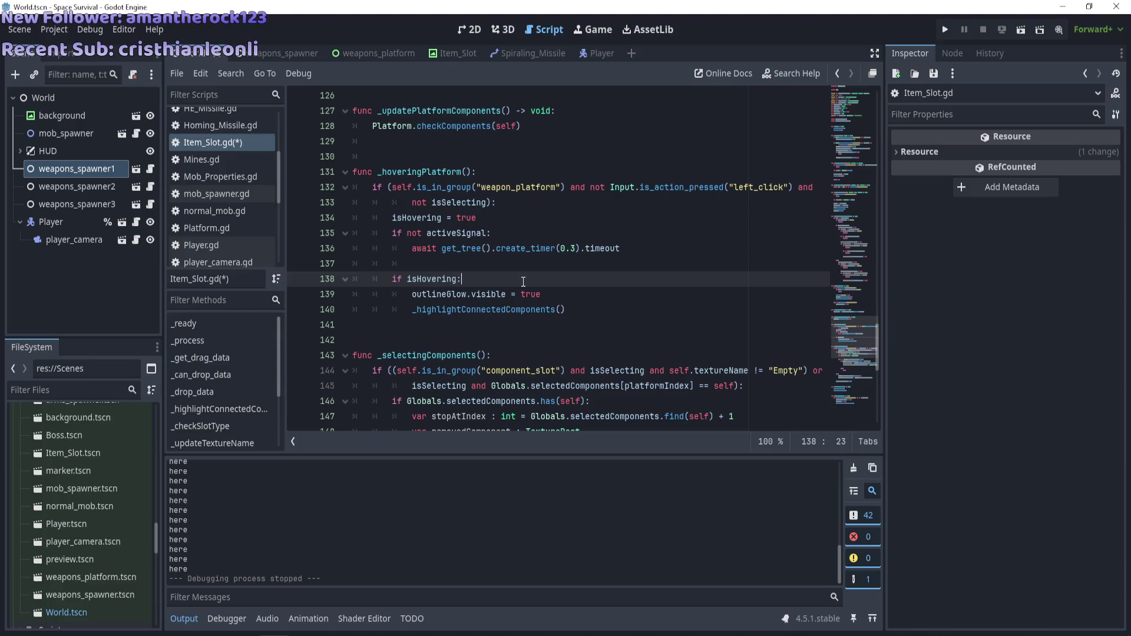
key("Return")
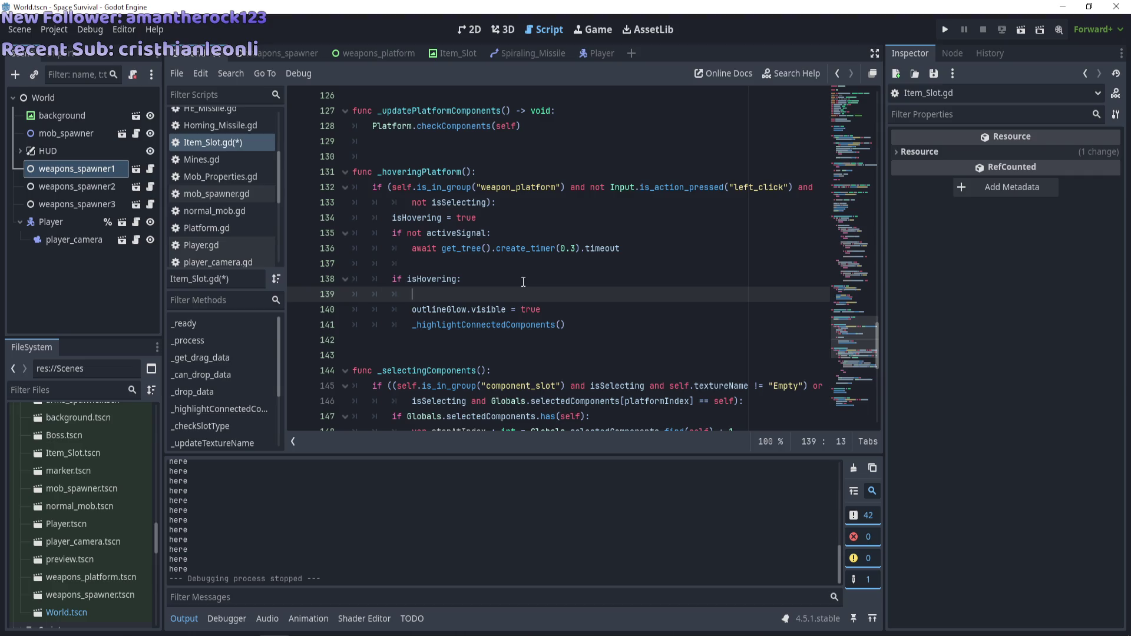
double_click(474, 233)
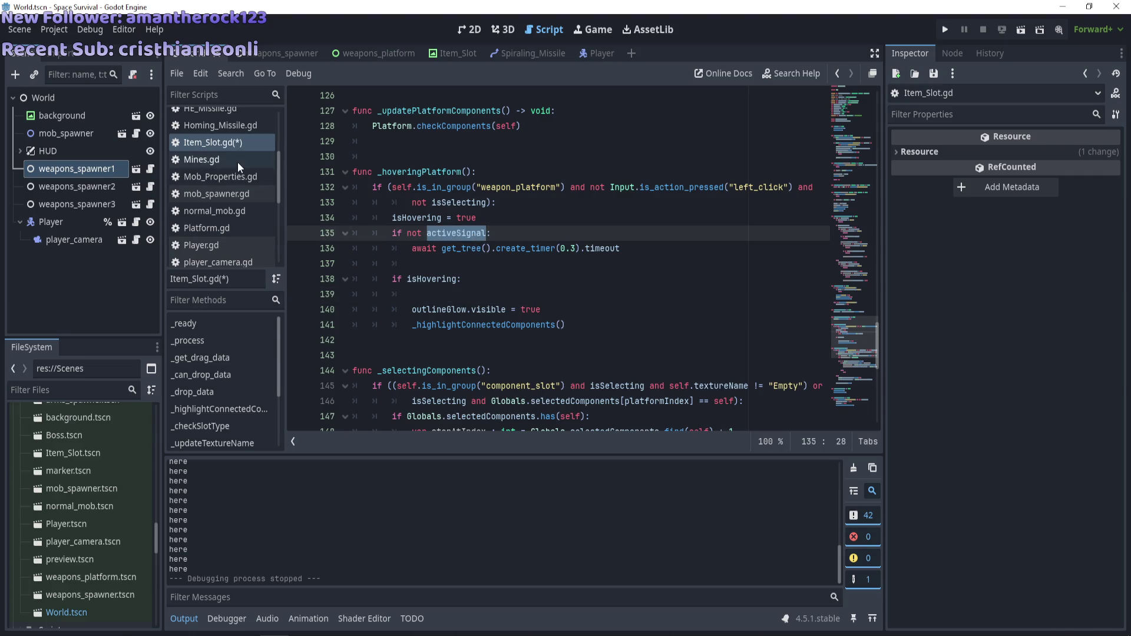
scroll(238, 162, "down", 2)
scroll(239, 175, "down", 5)
left_click(242, 207)
scroll(466, 243, "up", 3)
scroll(466, 244, "up", 3)
key("ctrl+f")
type("active")
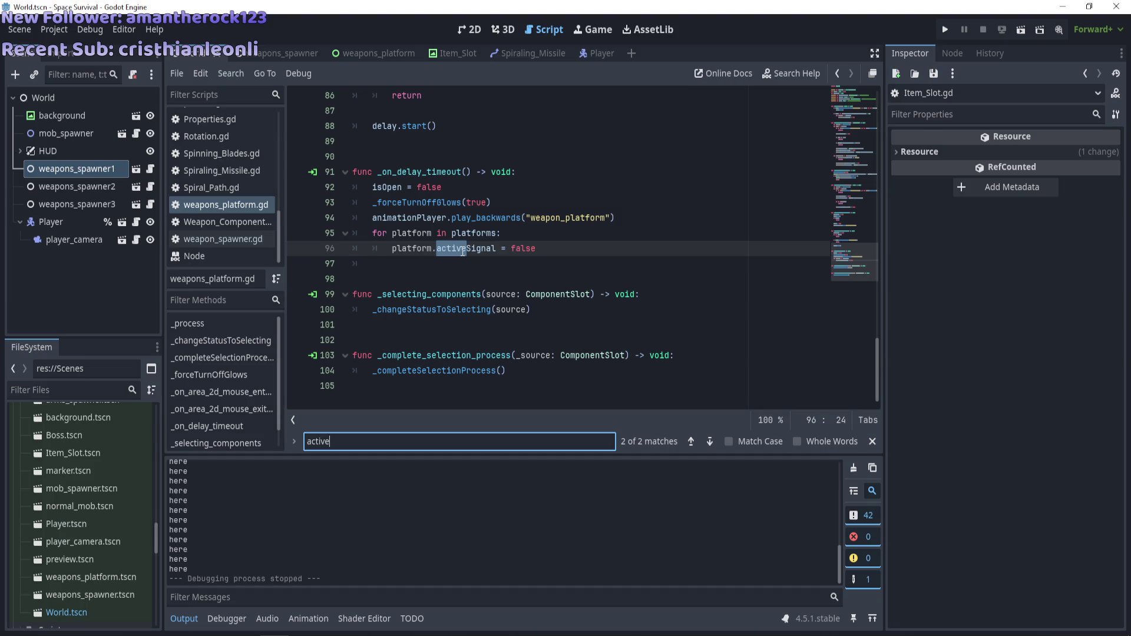
scroll(464, 251, "up", 1)
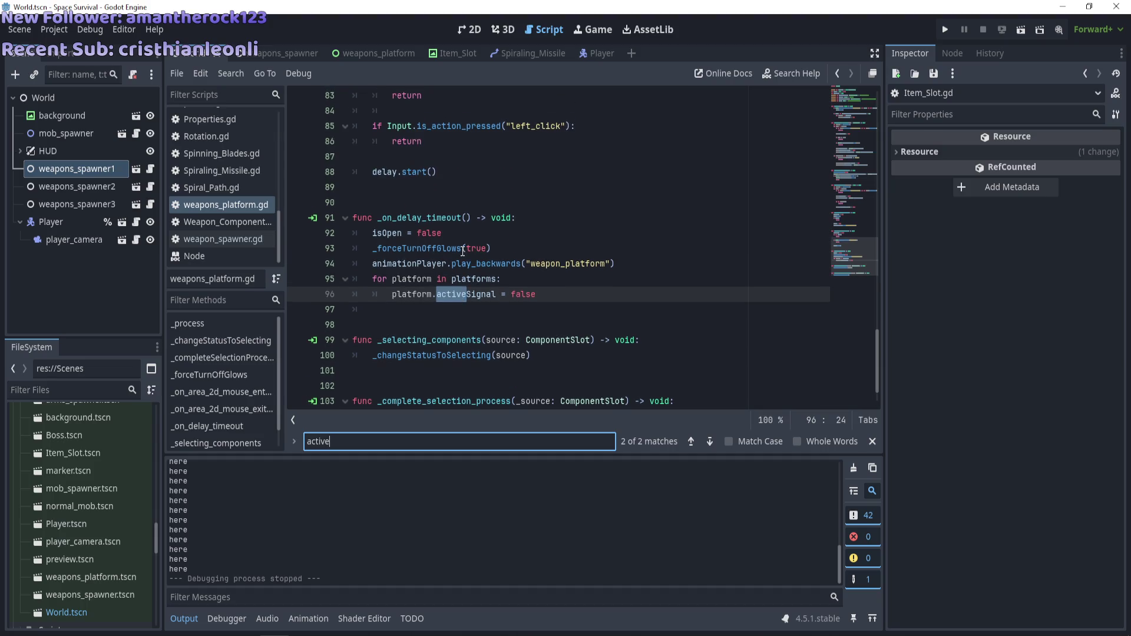
scroll(463, 251, "up", 1)
double_click(479, 340)
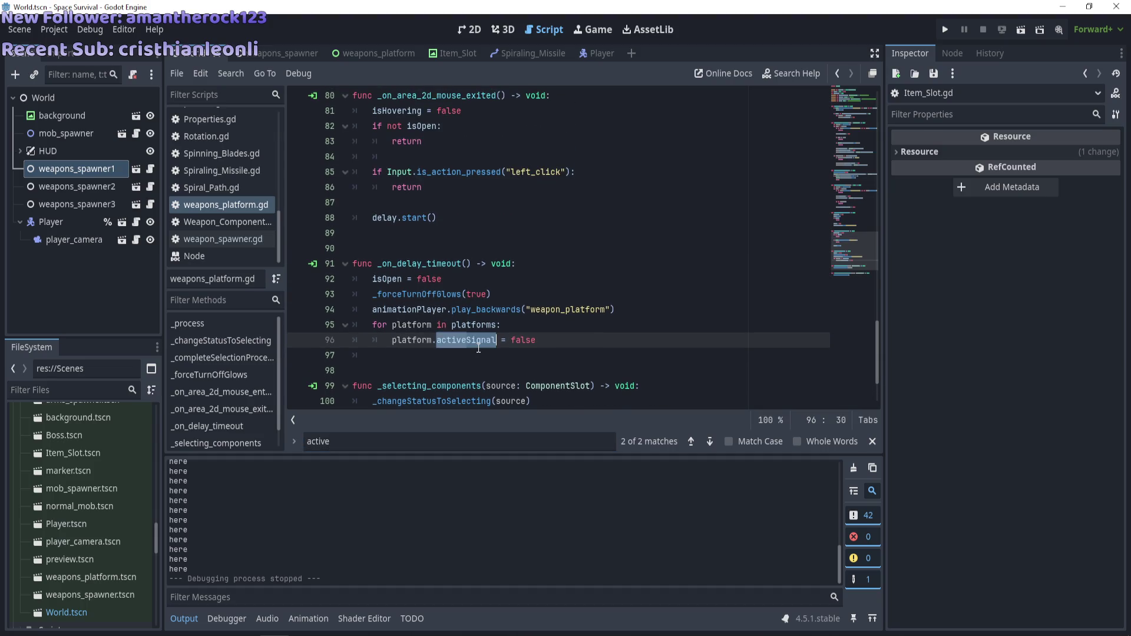
scroll(478, 348, "up", 1)
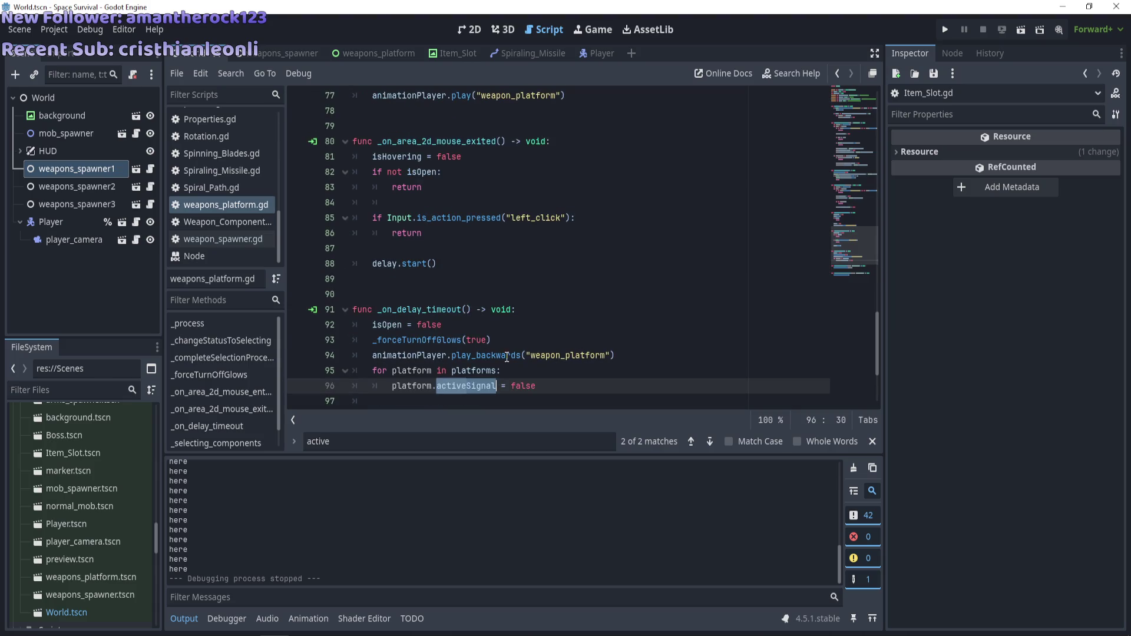
left_click(457, 438)
type("Signal")
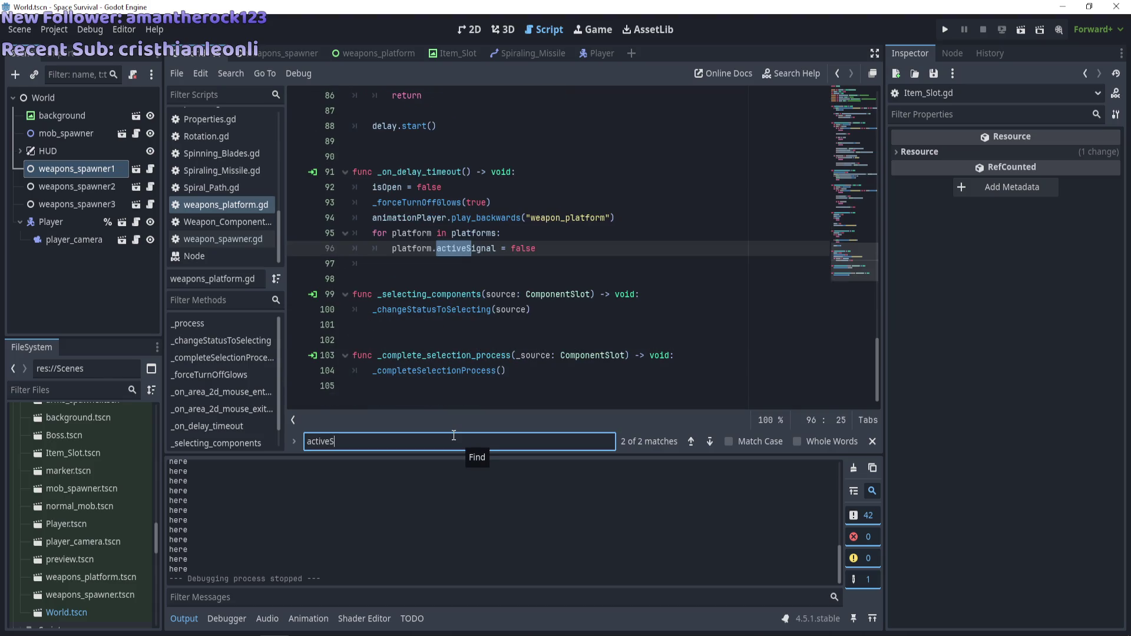
key("Return")
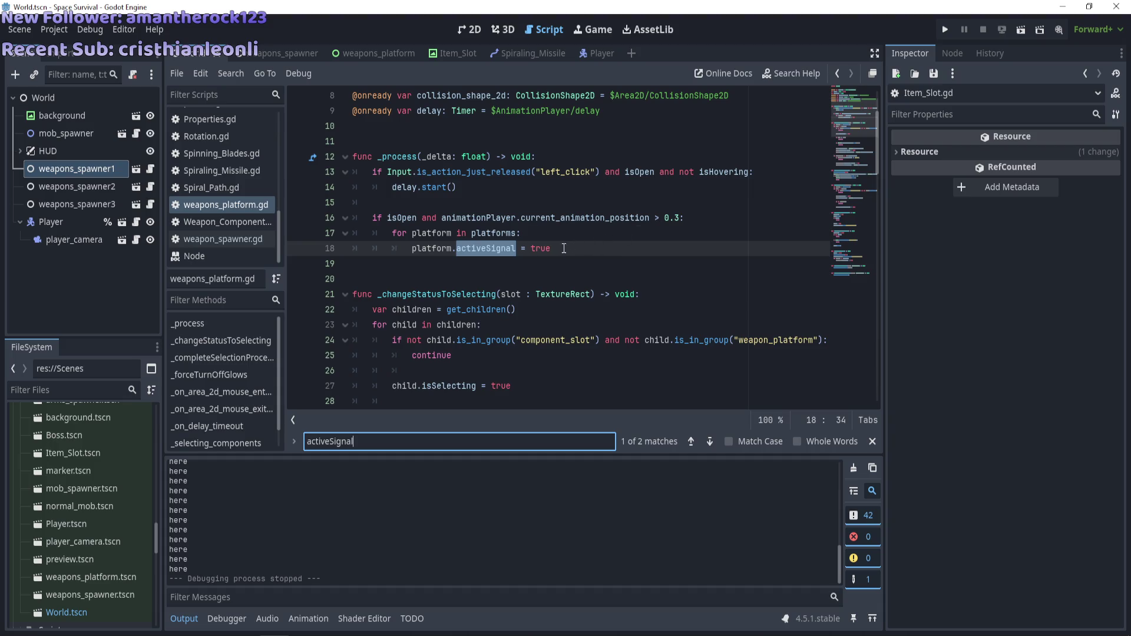
left_click(872, 442)
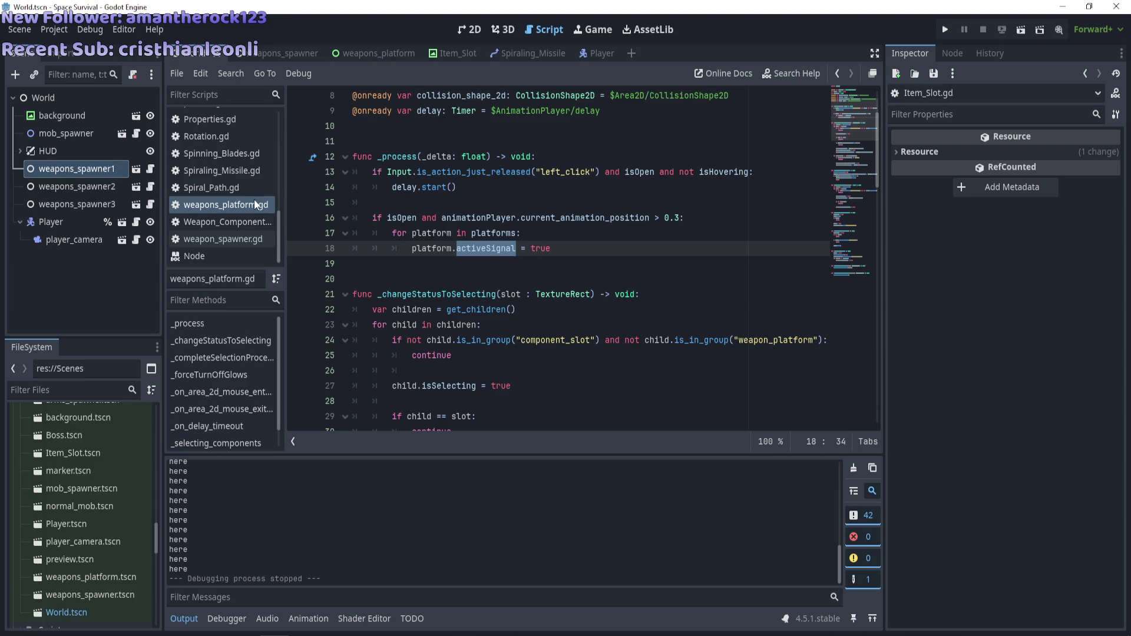
scroll(243, 195, "up", 2)
scroll(235, 182, "up", 5)
left_click(214, 168)
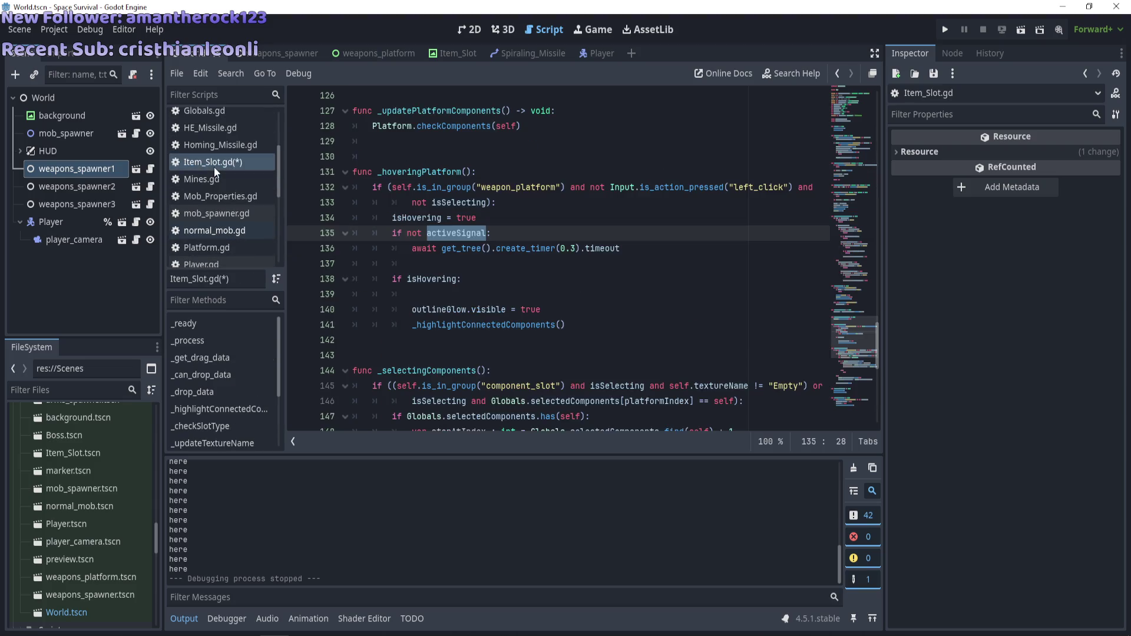
Add a debug print on a new line after 'isHovering = true' in _hoveringPlatform
left_click(491, 250)
left_click(495, 233)
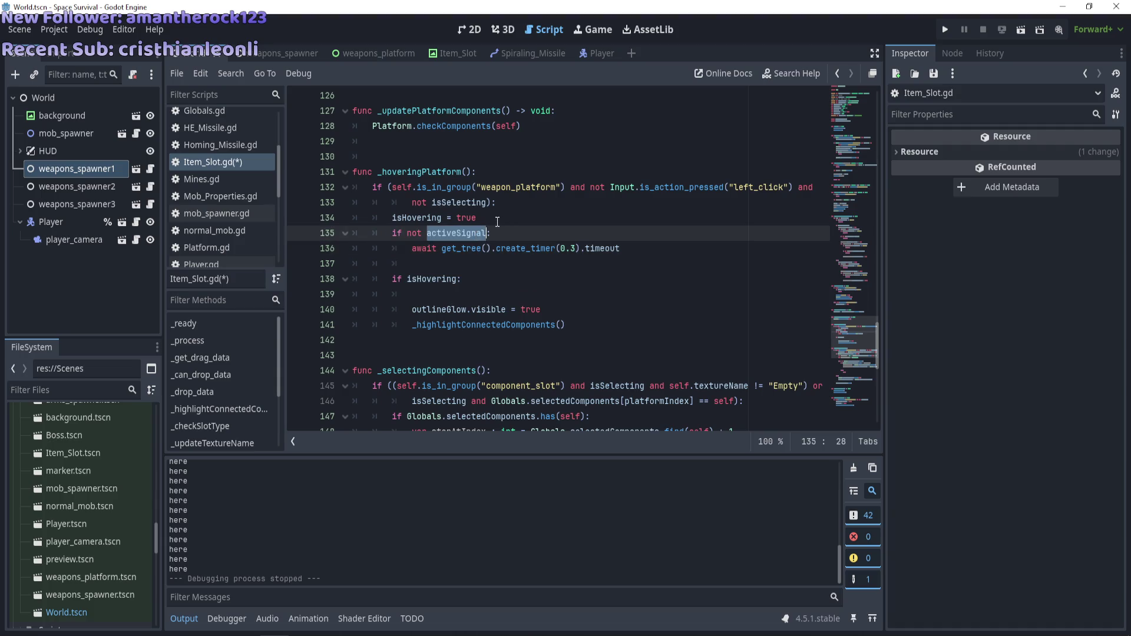
left_click(496, 220)
key("Return")
type("print(isHovering")
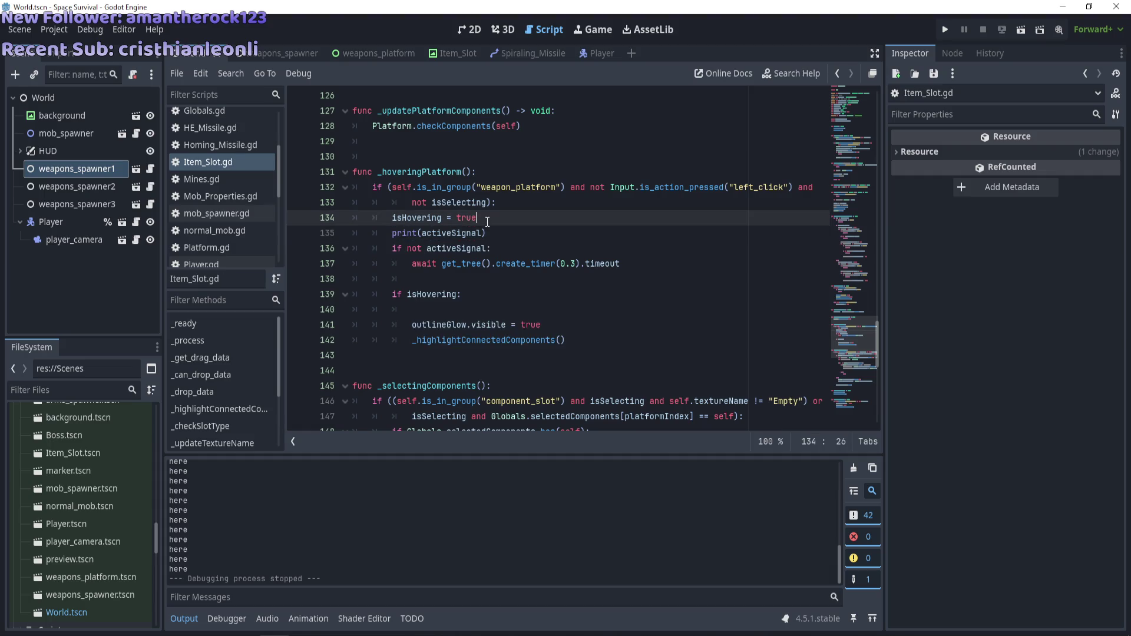
Run the game, drag three components including crosshair and target into the platform grid, and stop
key("F5")
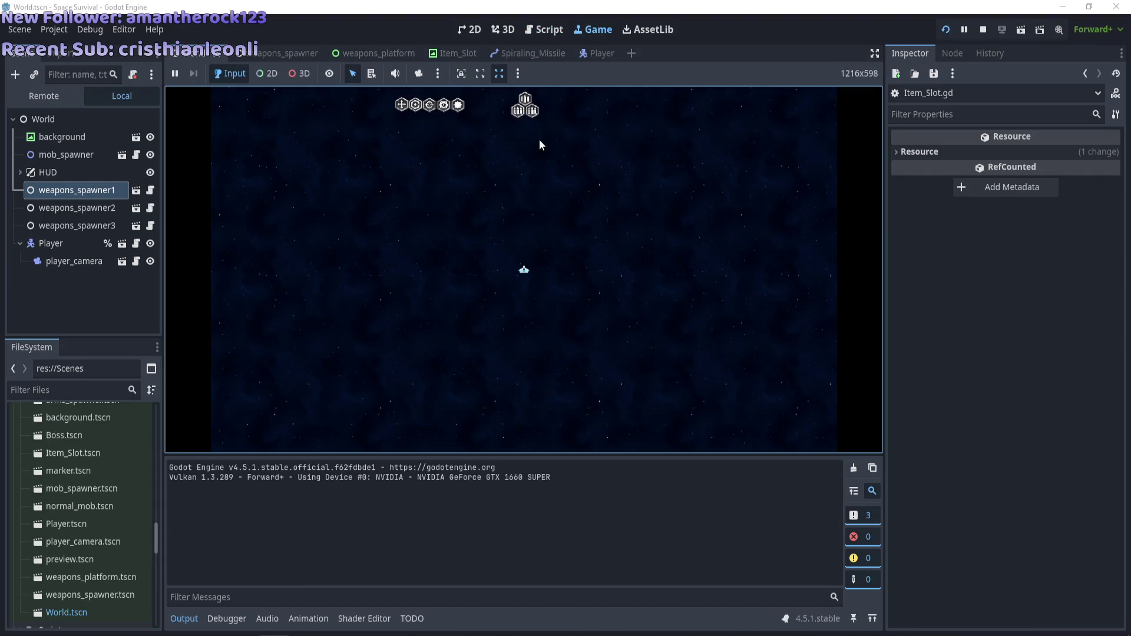
left_click_drag(443, 105, 532, 110)
mouse_move(457, 105)
left_mouse_down()
mouse_move(460, 117)
mouse_move(525, 121)
left_mouse_up()
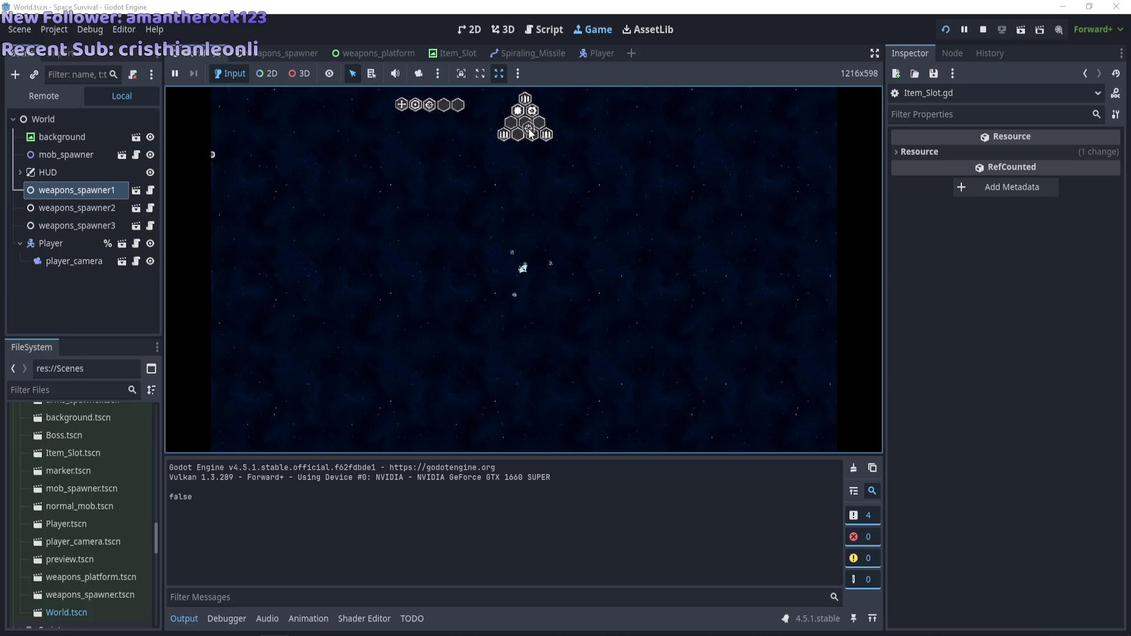
left_click_drag(415, 105, 518, 136)
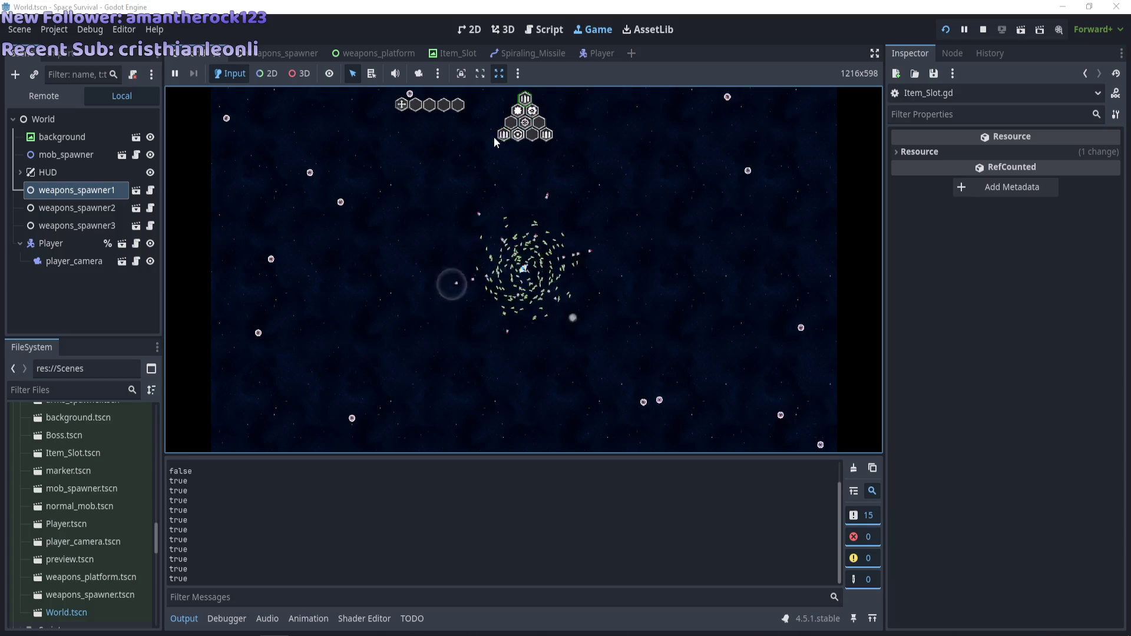
key("F8")
left_click_drag(486, 233, 395, 238)
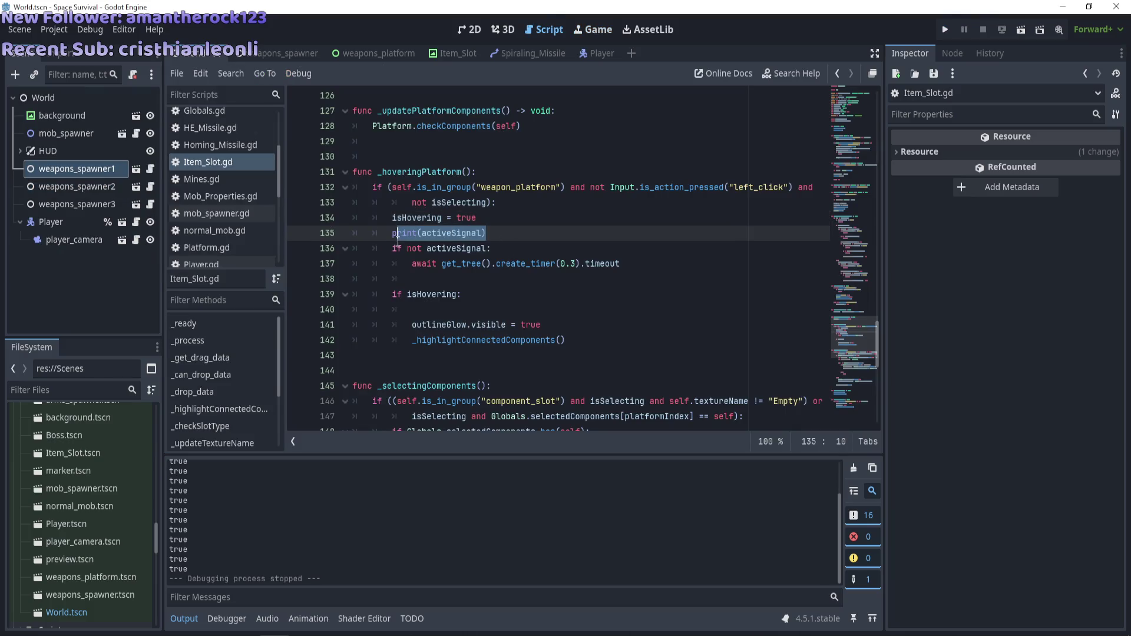
Delete the print(activeSignal) line and the empty line it leaves
mouse_move(391, 240)
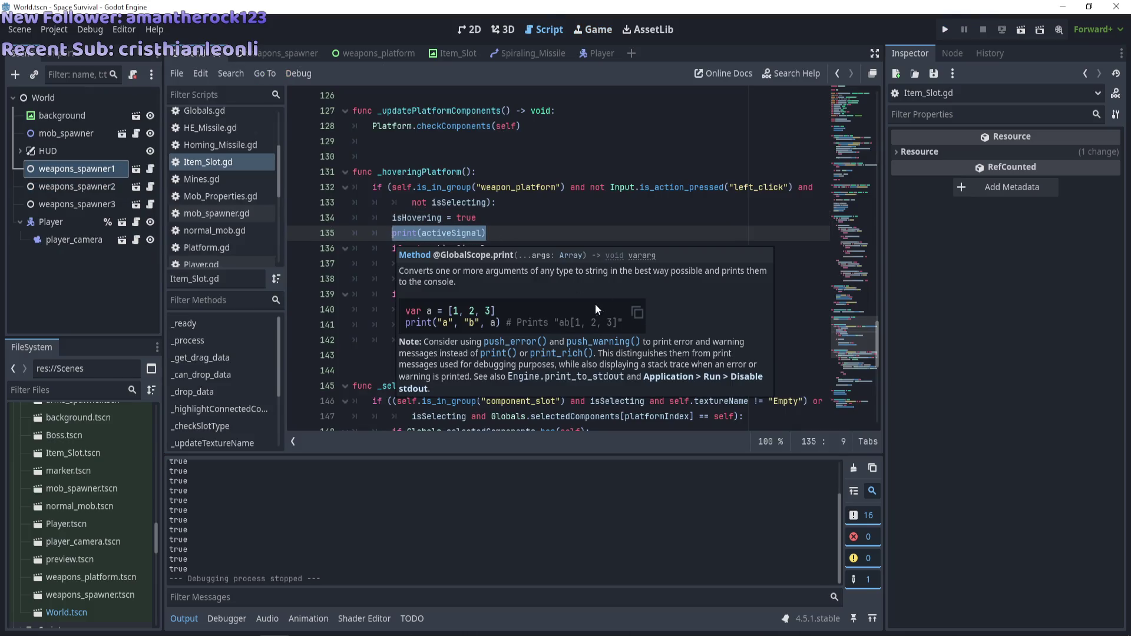
key("BackSpace")
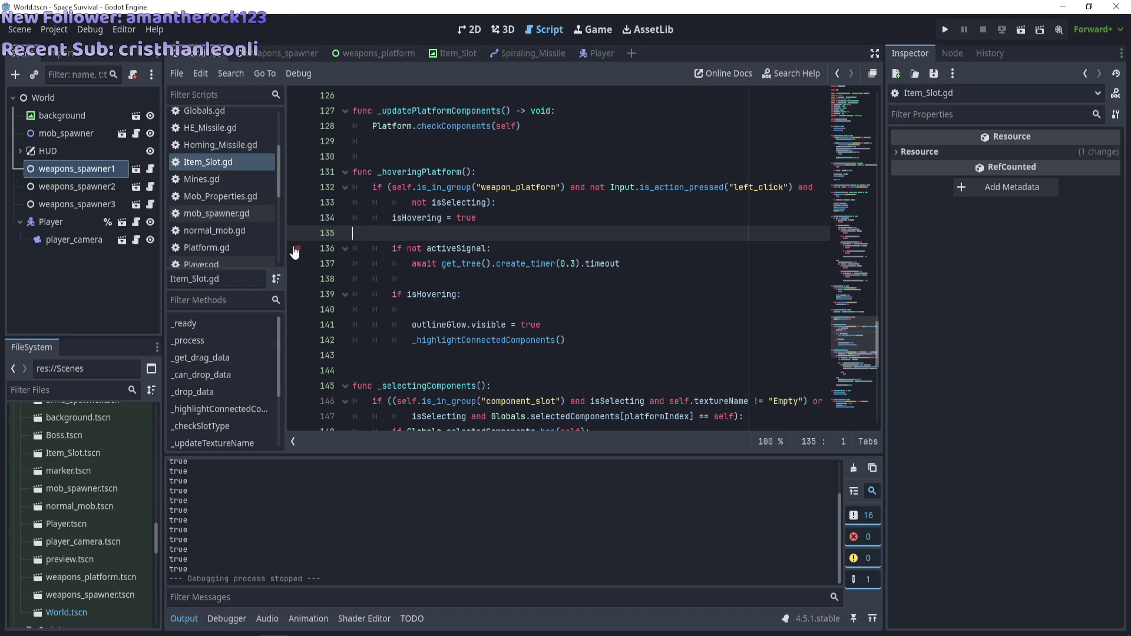
key("BackSpace")
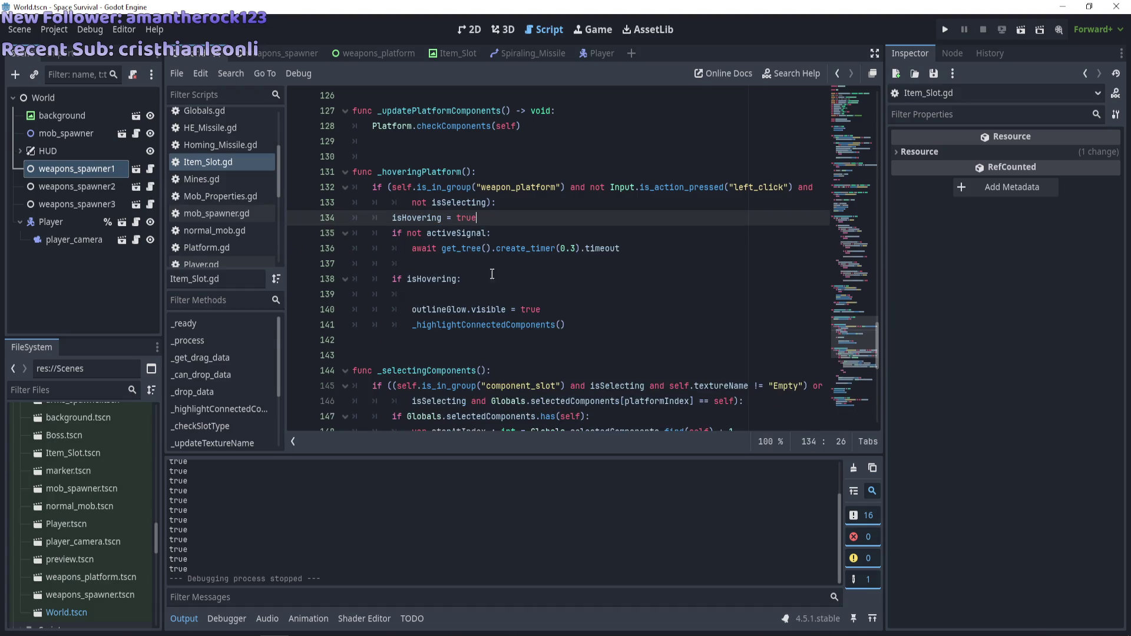
Replace 'deselect' in the isHovering branch with clear_selection.emit()
left_click(505, 296)
type("deselect")
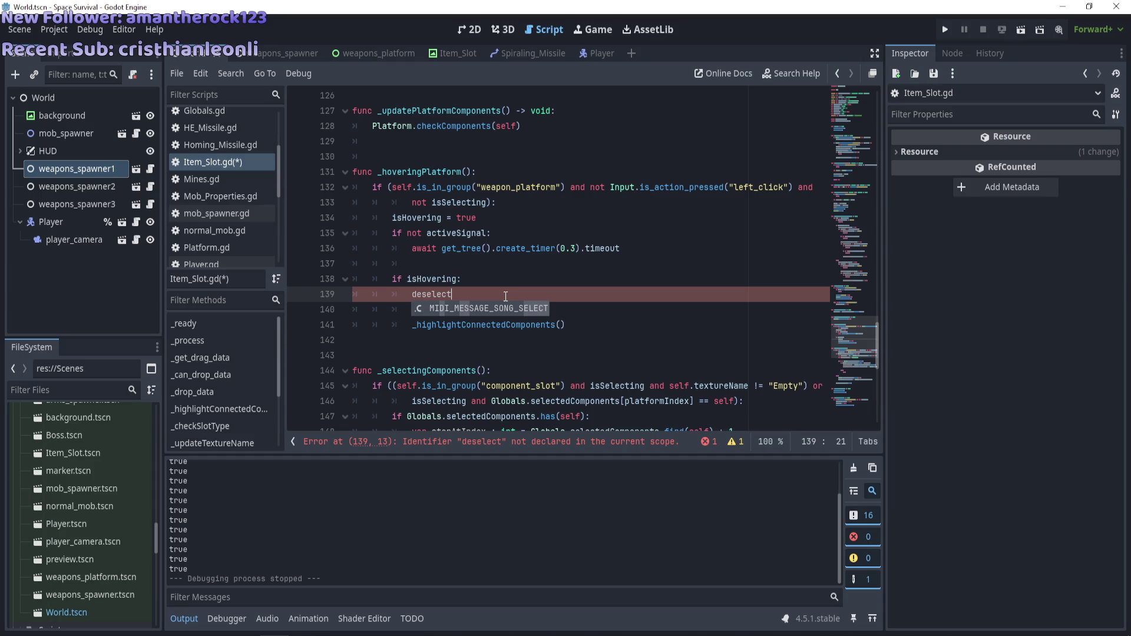
double_click(447, 293)
type("clear_")
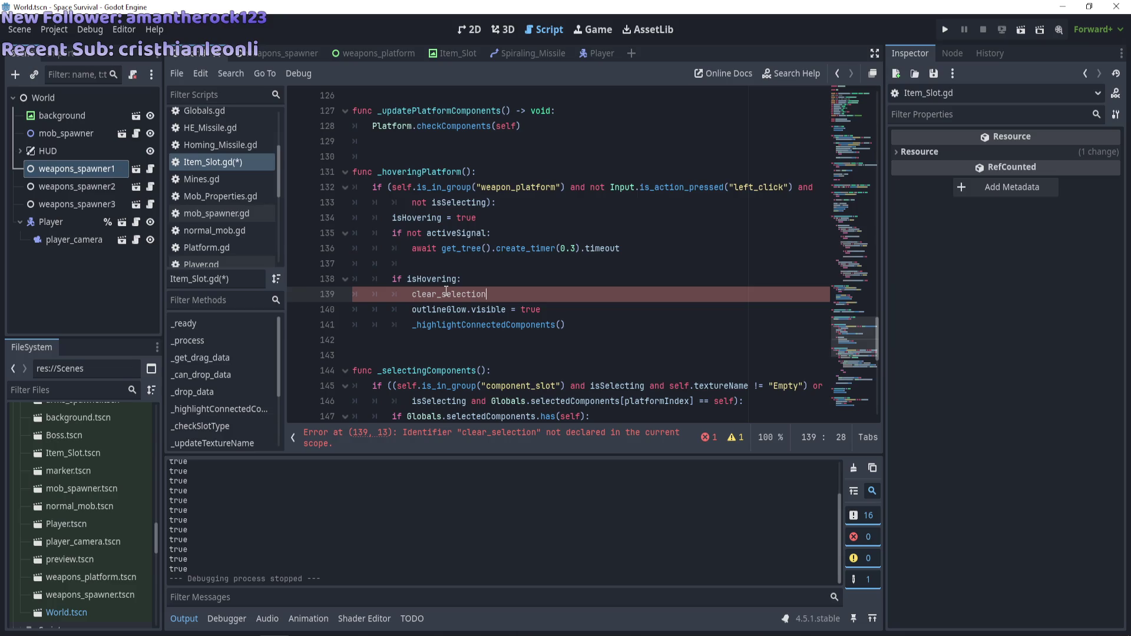
key("BackSpace")
key("BackSpace")
key("BackSpace")
type(".emit()")
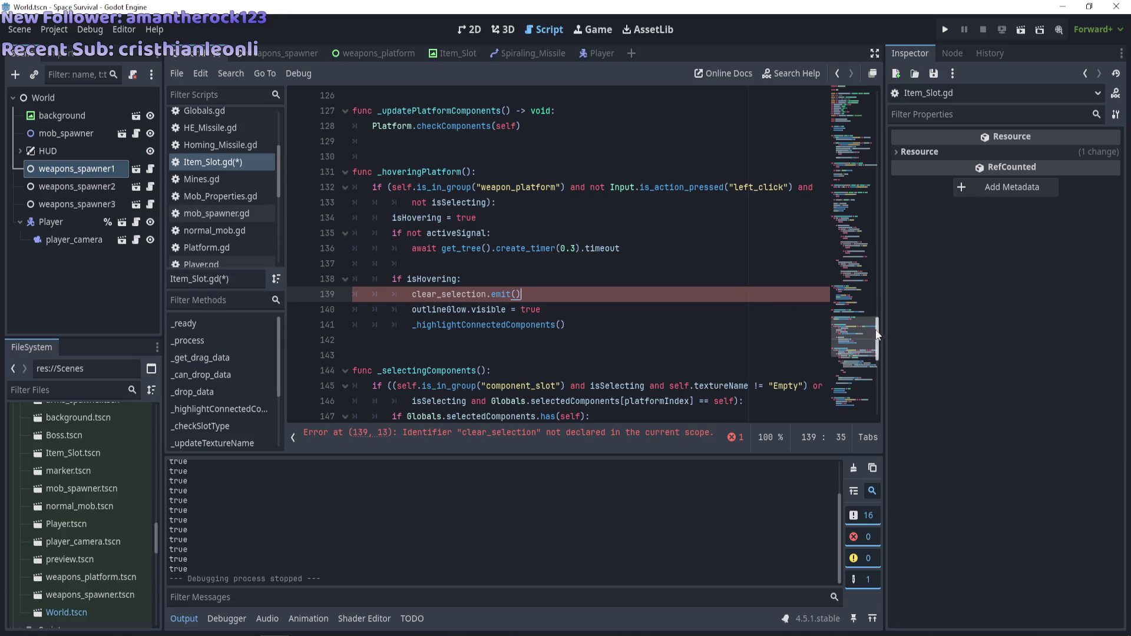
Add 'signal clear_selection' below the existing signal declarations in Item_Slot.gd
left_click_drag(854, 339, 855, 88)
scroll(497, 263, "down", 2)
left_click(549, 295)
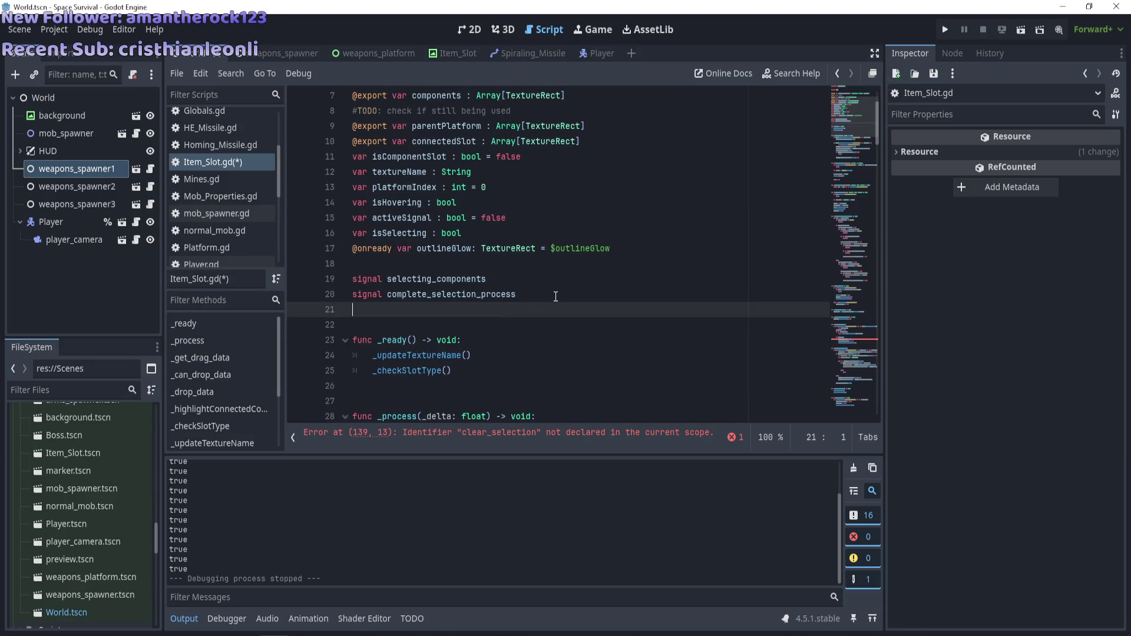
key("Return")
type("signal clear_selec")
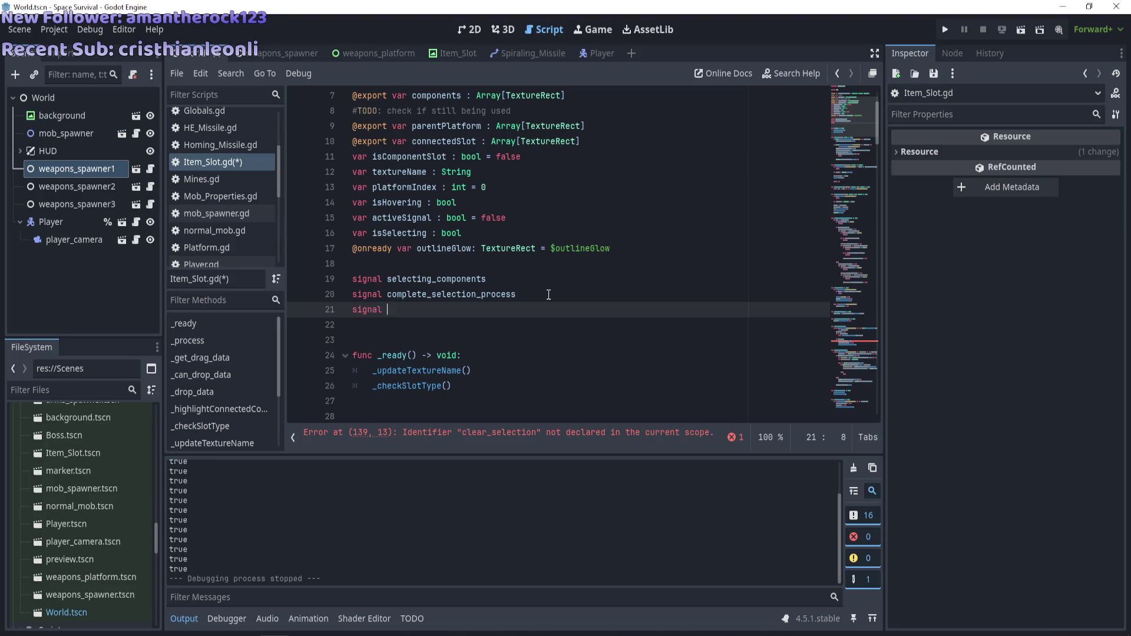
type("tion")
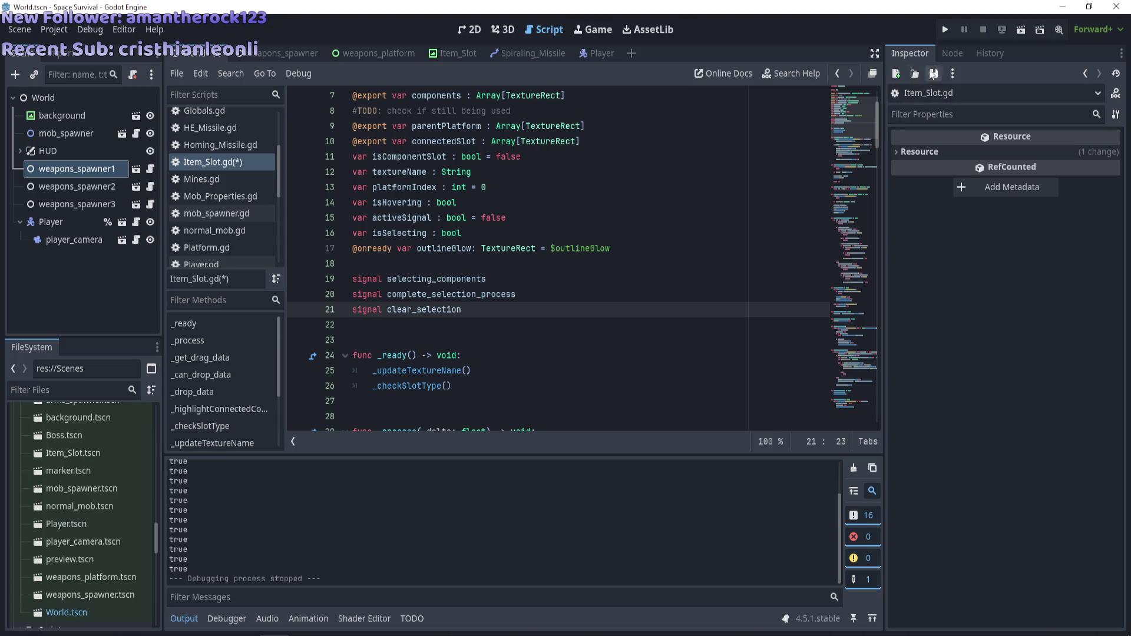
Check the clear_selection emit call in _hoveringPlatform, then save Item_Slot.gd
scroll(560, 265, "down", 15)
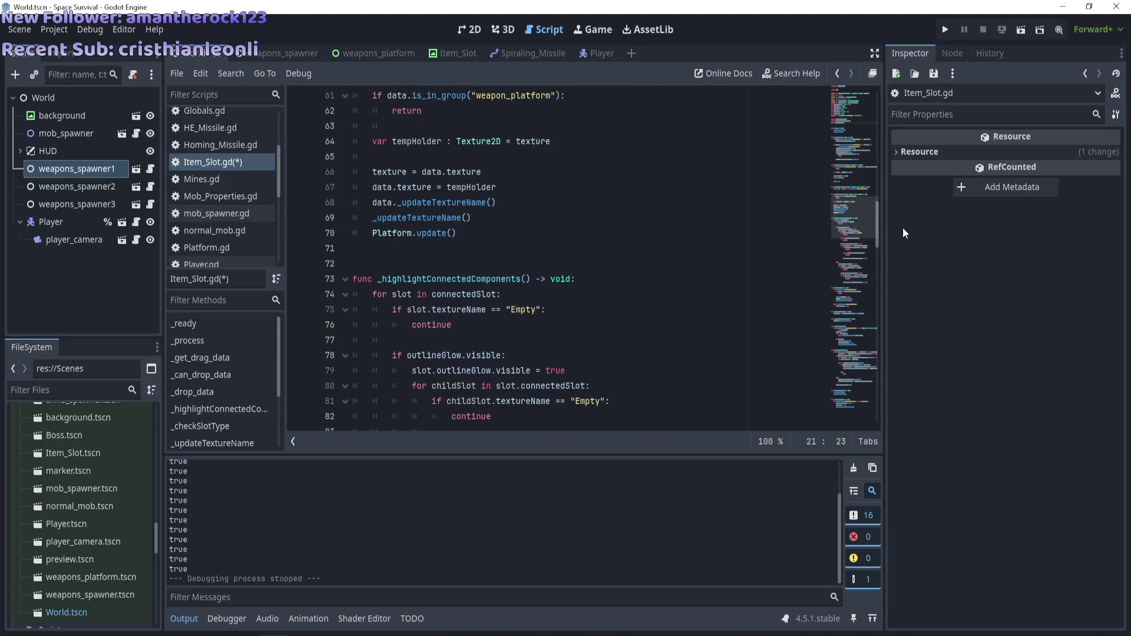
left_click_drag(876, 222, 846, 409)
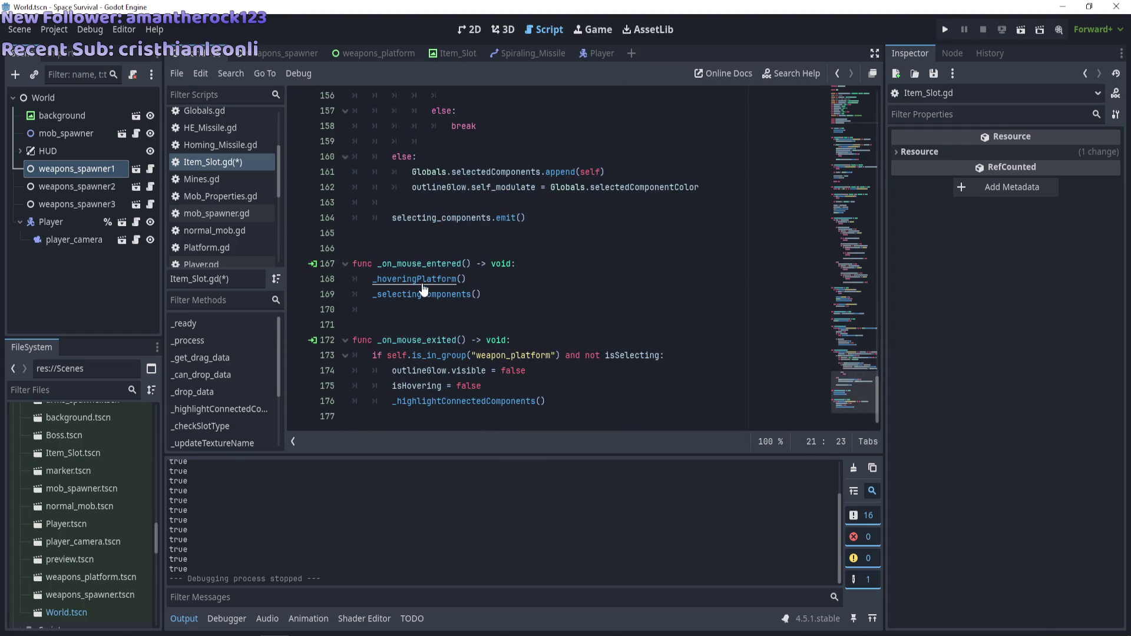
left_click(415, 279, "ctrl")
scroll(507, 321, "down", 2)
left_click(507, 294)
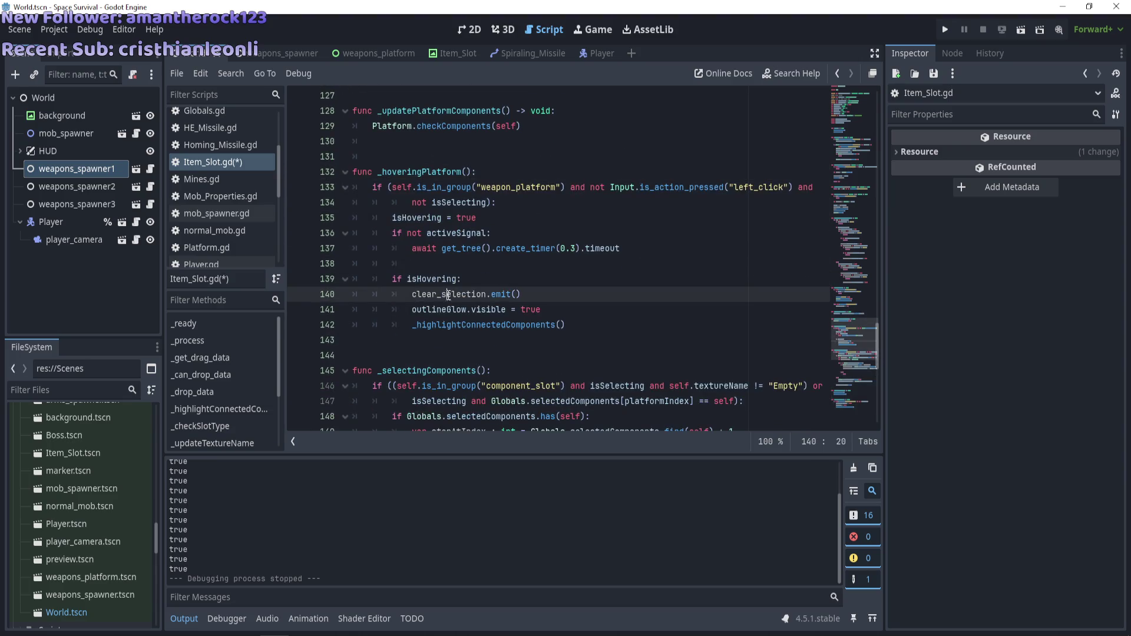
left_click_drag(544, 294, 422, 295)
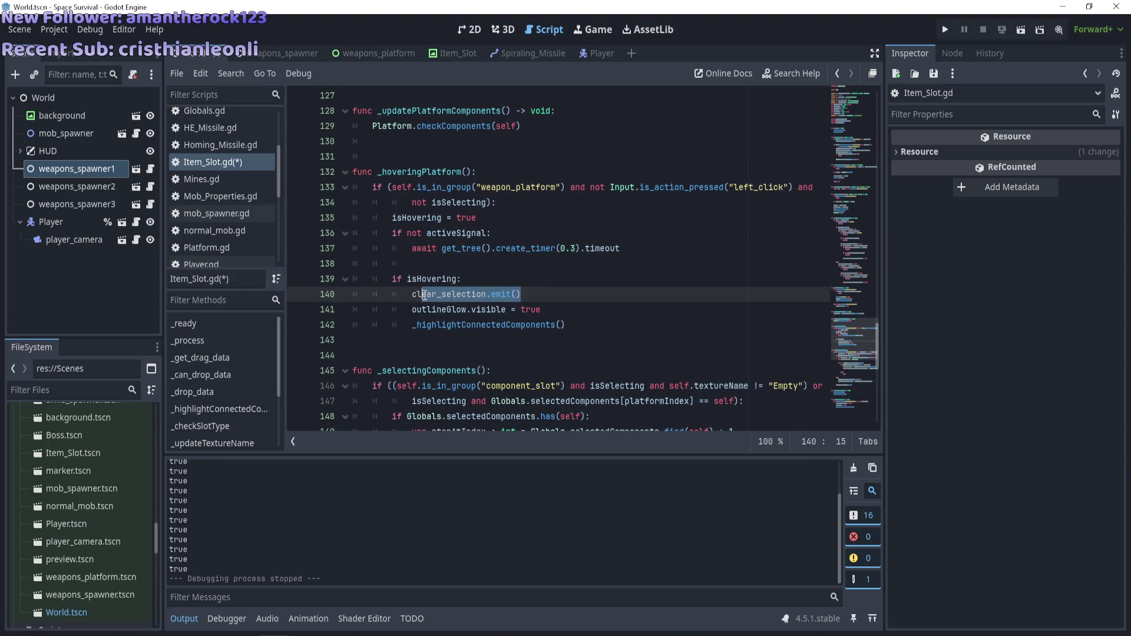
left_click(422, 294)
key("ctrl+s")
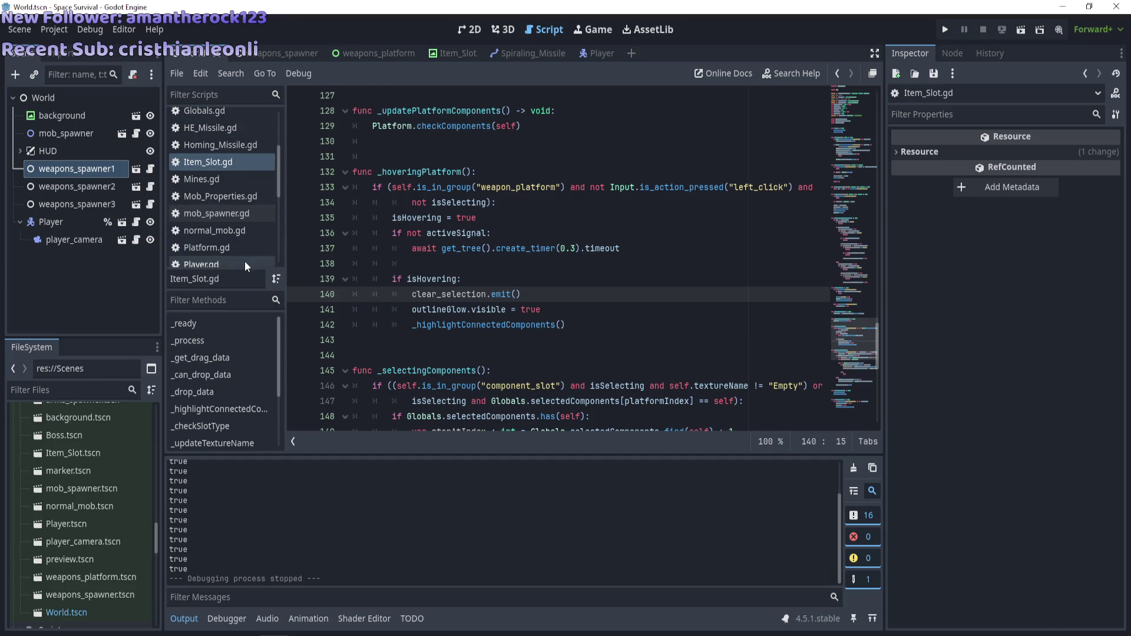
Open weapons_platform.gd from the script list
scroll(245, 261, "down", 4)
scroll(245, 242, "down", 3)
left_click(232, 205)
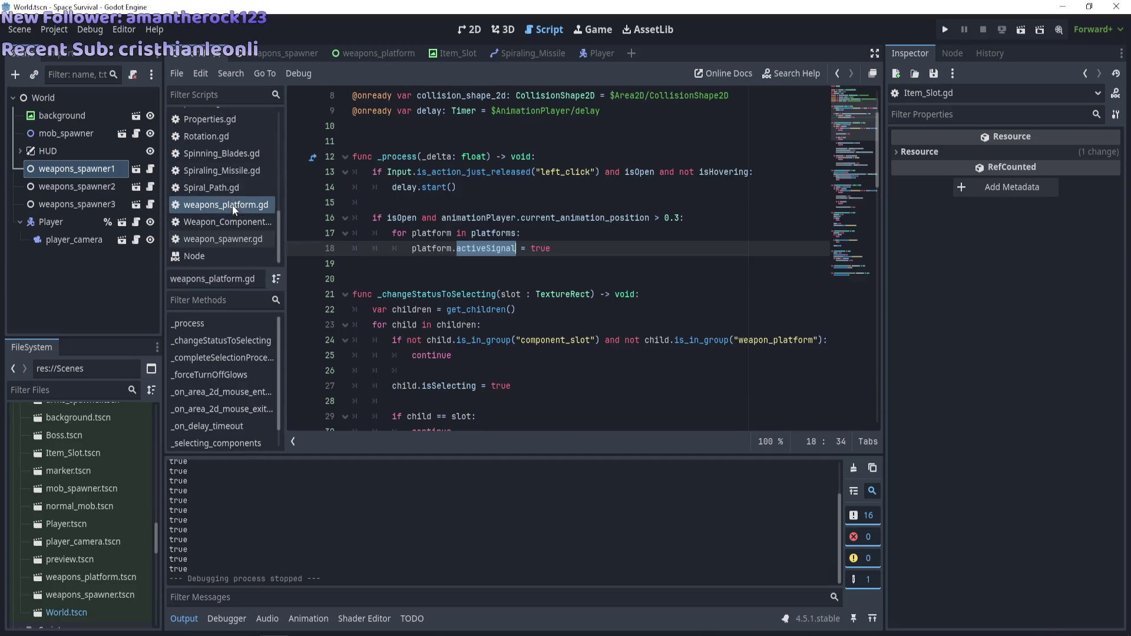
Switch to the weapons_platform scene
left_click(517, 264)
scroll(517, 264, "down", 10)
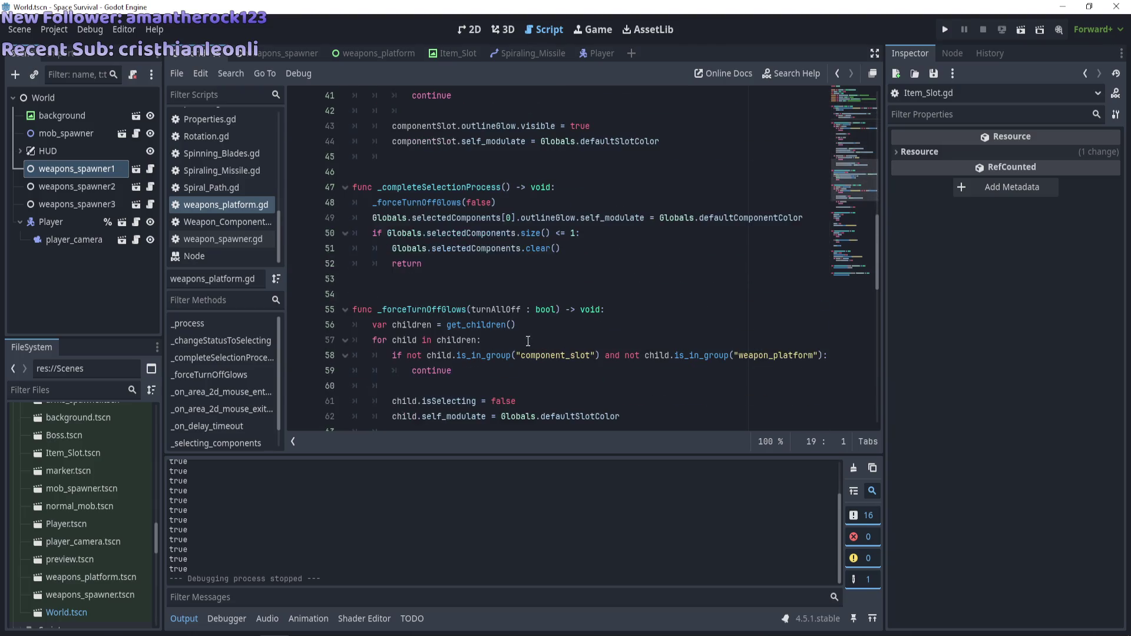
left_click(378, 54)
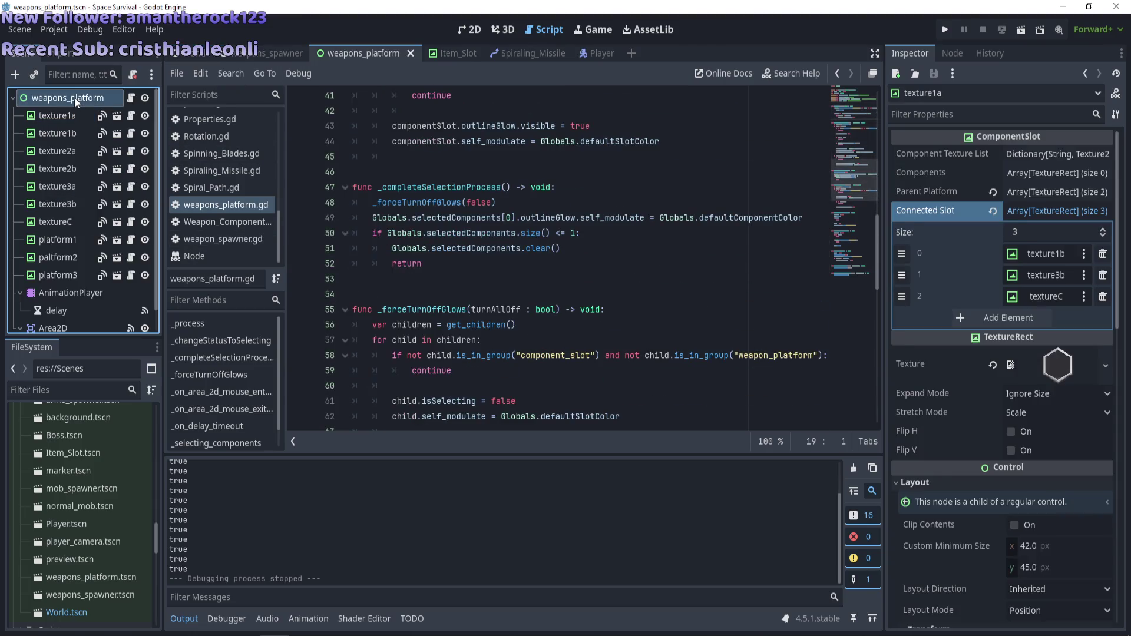
Connect platform1's clear_selection signal to a new _clear_selection receiver method
left_click(58, 239)
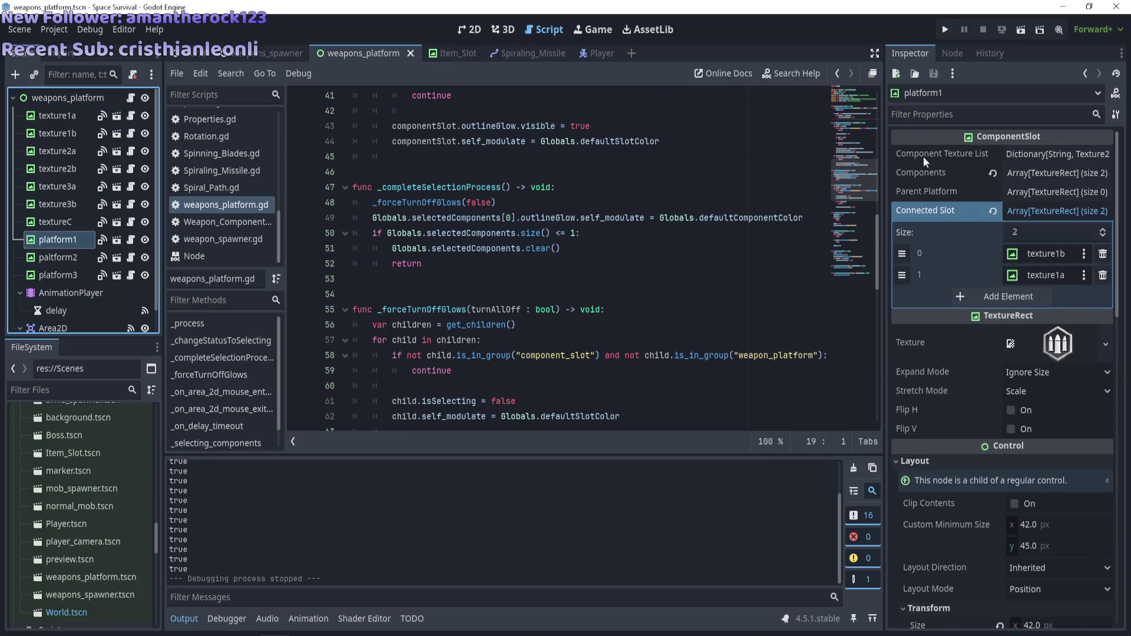
left_click(953, 53)
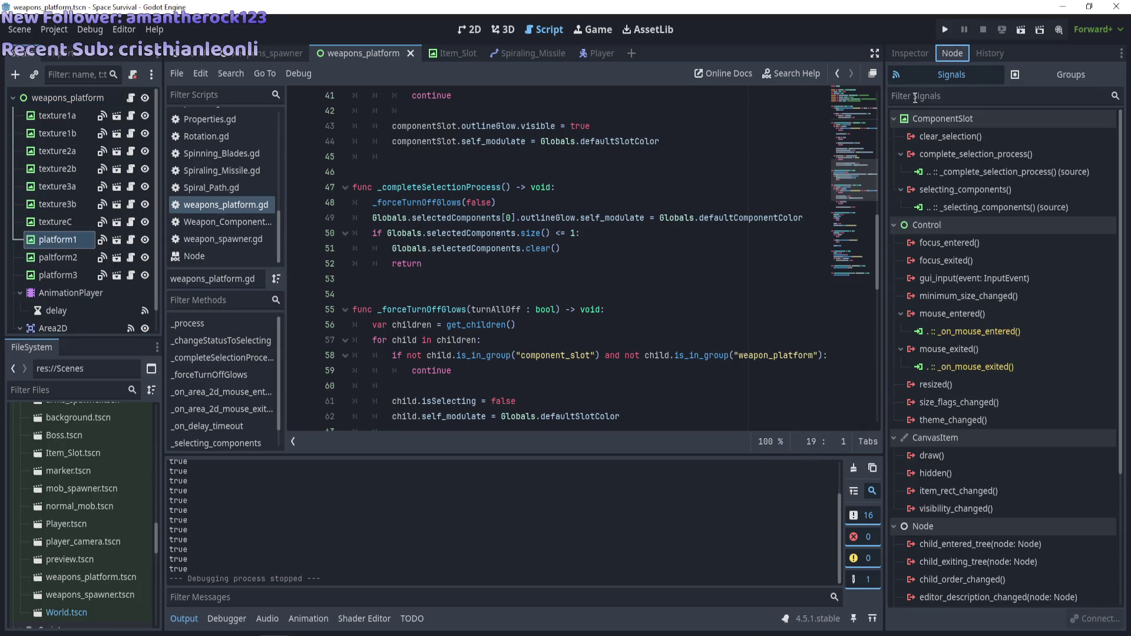
double_click(946, 136)
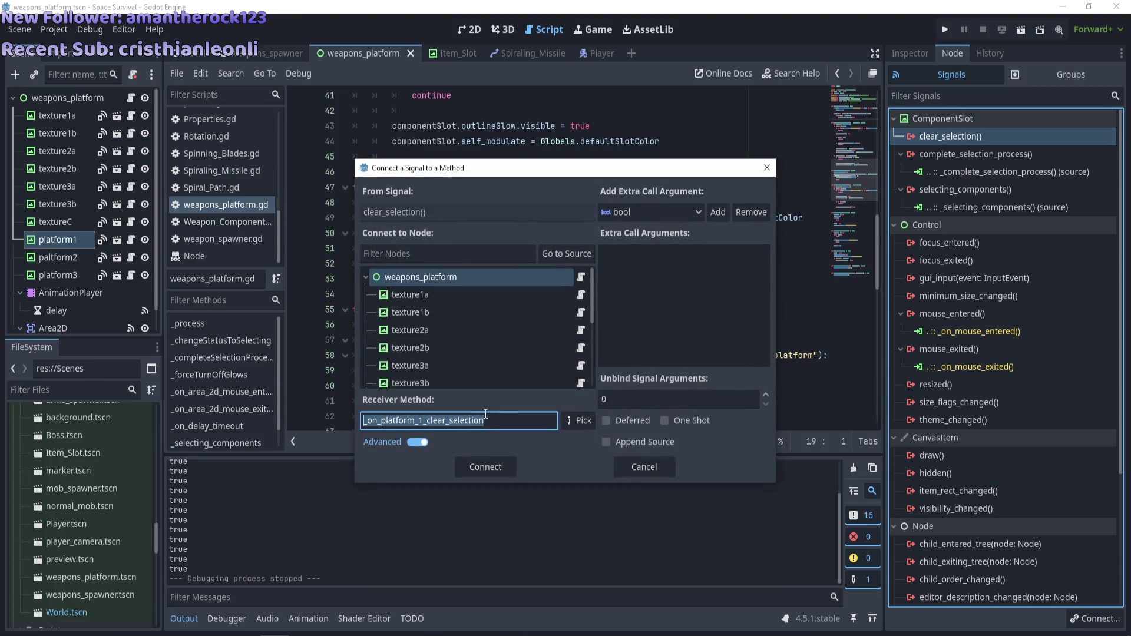
left_click_drag(423, 422, 345, 416)
key("BackSpace")
key("ctrl+a")
key("ctrl+c")
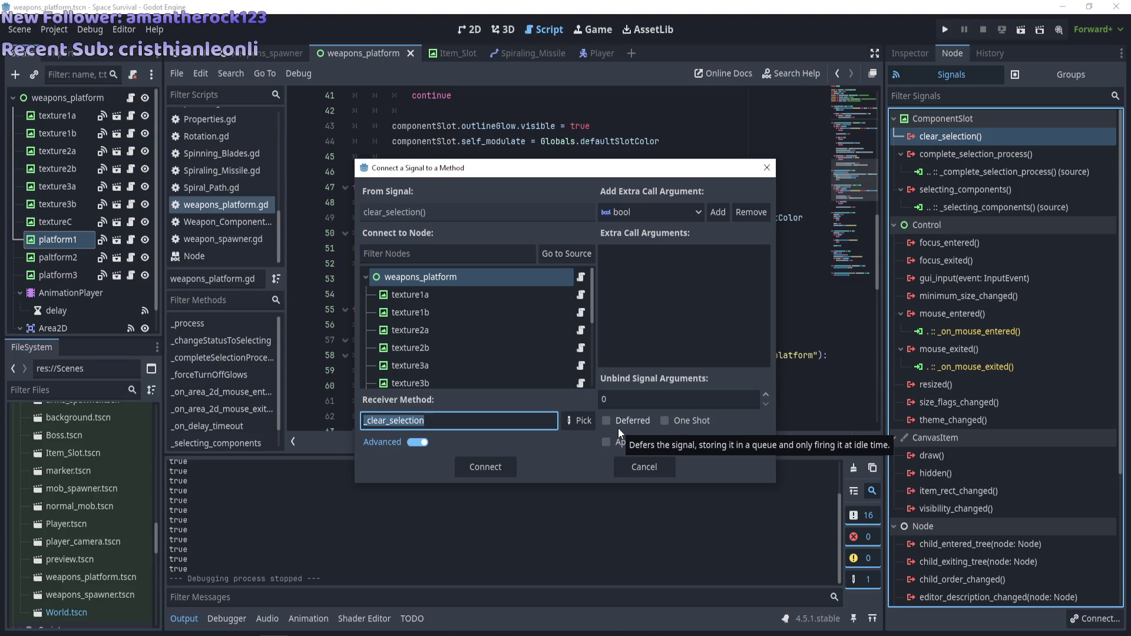
left_click(418, 442)
left_click(418, 443)
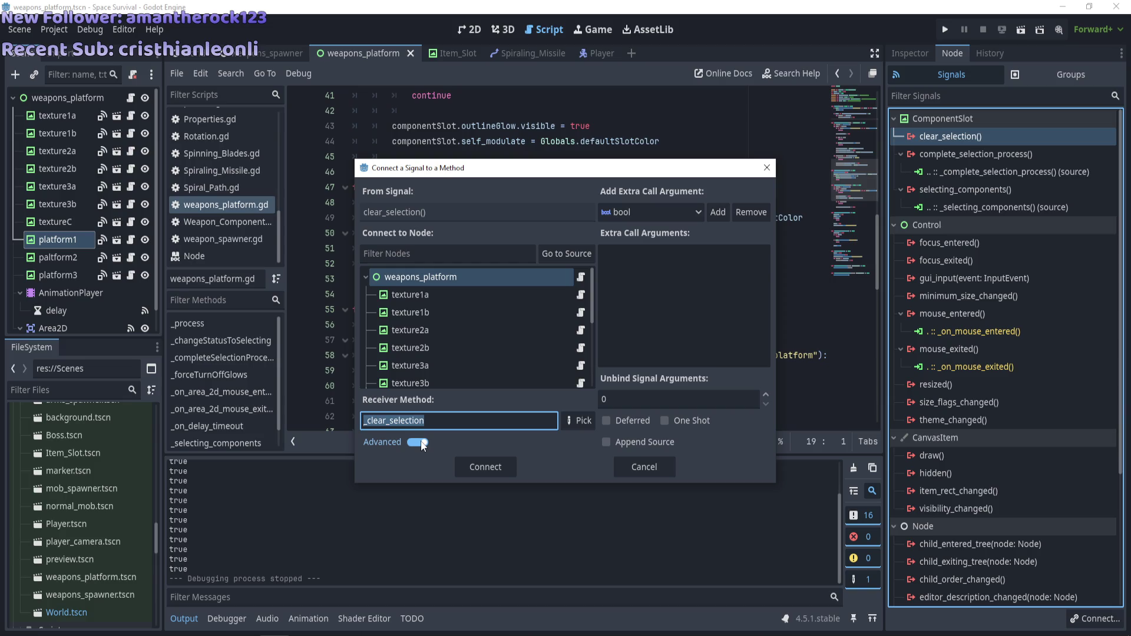
left_click(483, 466)
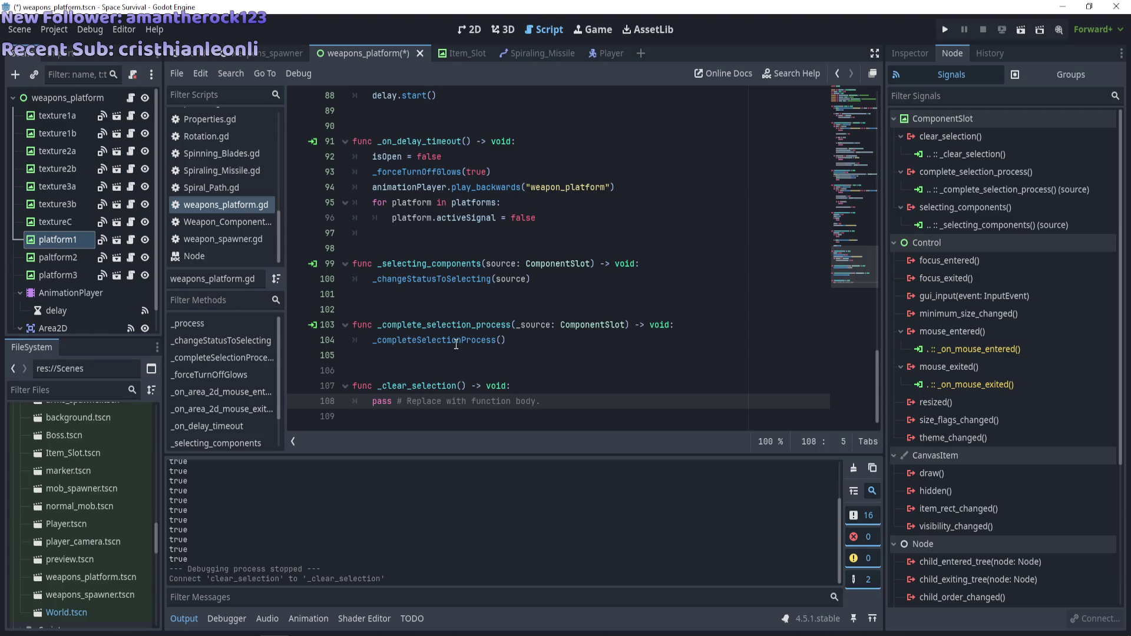
Connect the clear_selection signals of paltform2 and platform3 to _clear_selection as well
left_click(57, 258)
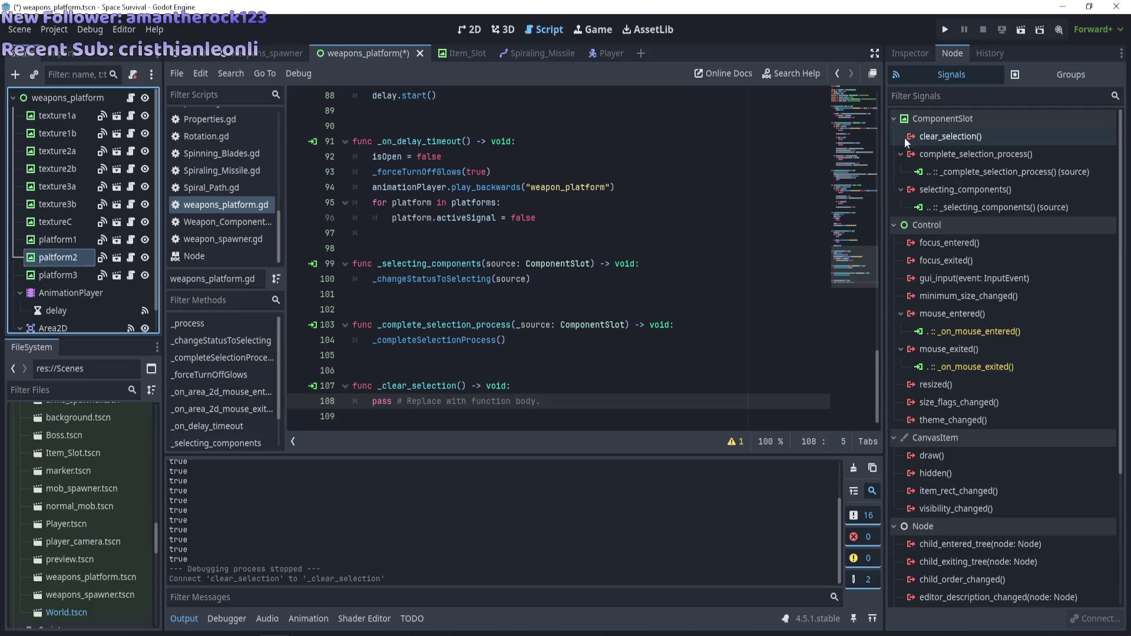
double_click(904, 136)
left_click(482, 467)
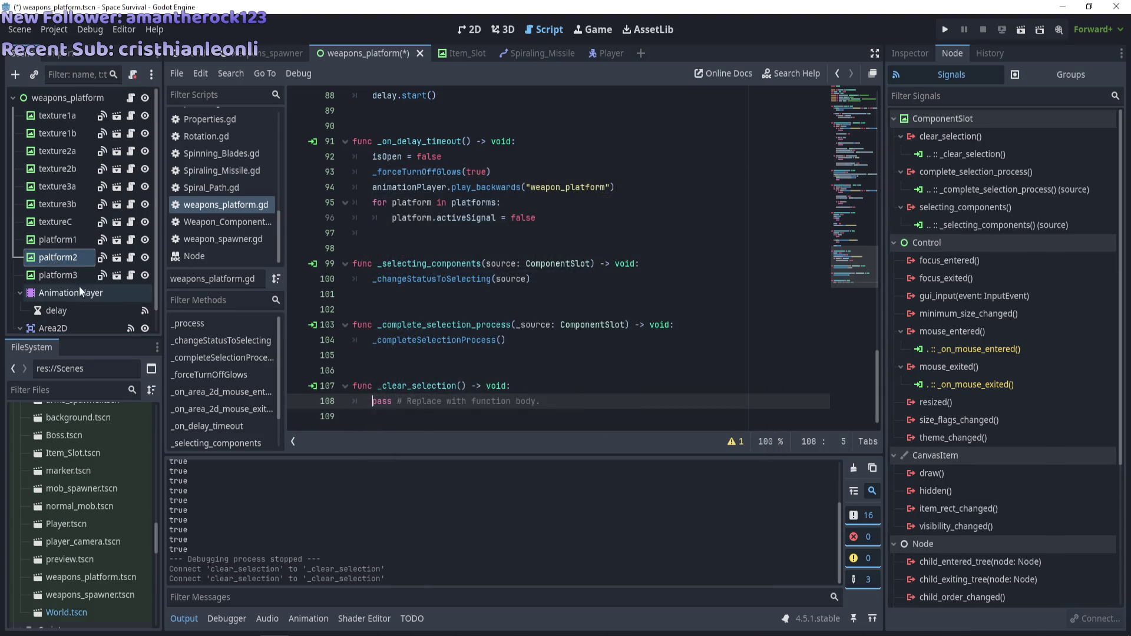
left_click(71, 276)
double_click(951, 136)
double_click(459, 420)
key("ctrl+v")
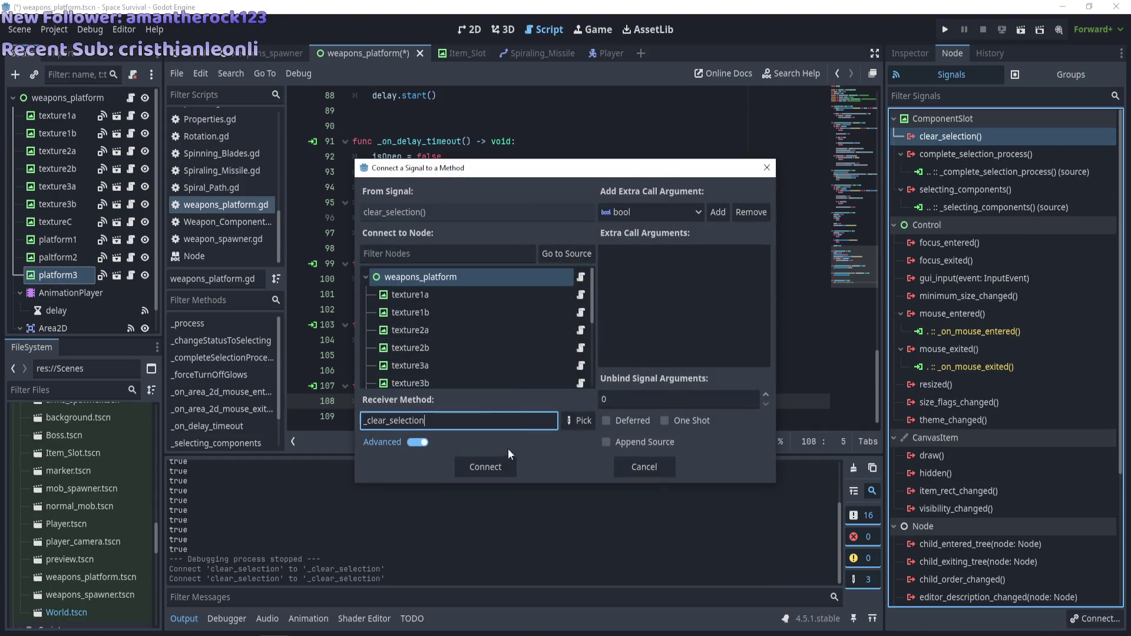
left_click(483, 464)
left_click_drag(557, 401, 368, 401)
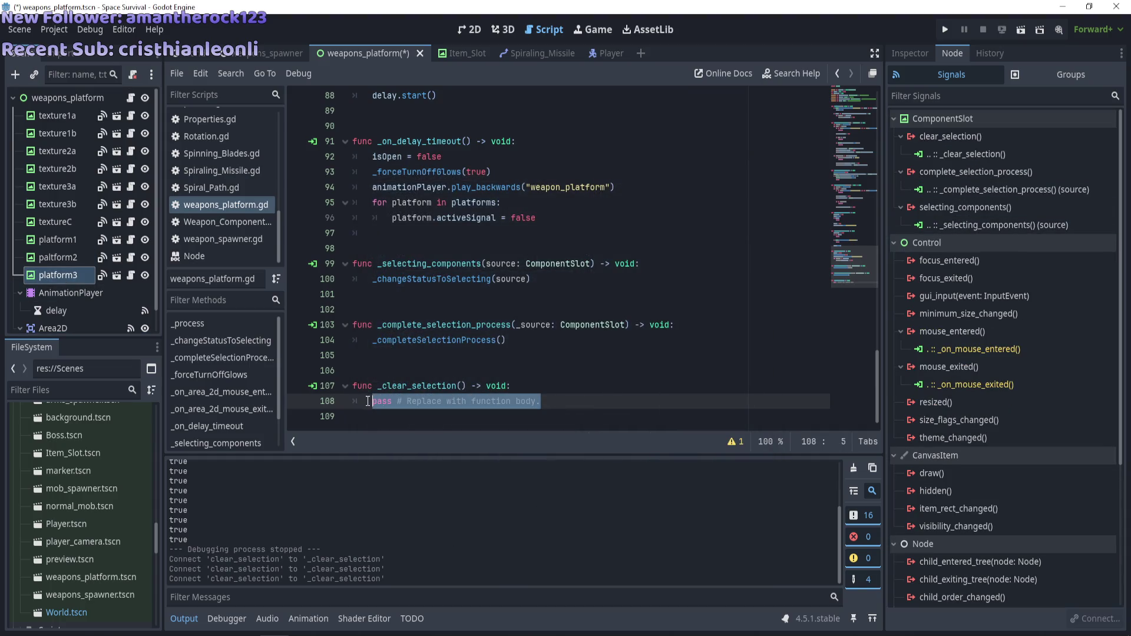
Replace the pass line in _clear_selection with _forceTurnOffGlows(true)
scroll(507, 370, "up", 8)
scroll(509, 374, "down", 8)
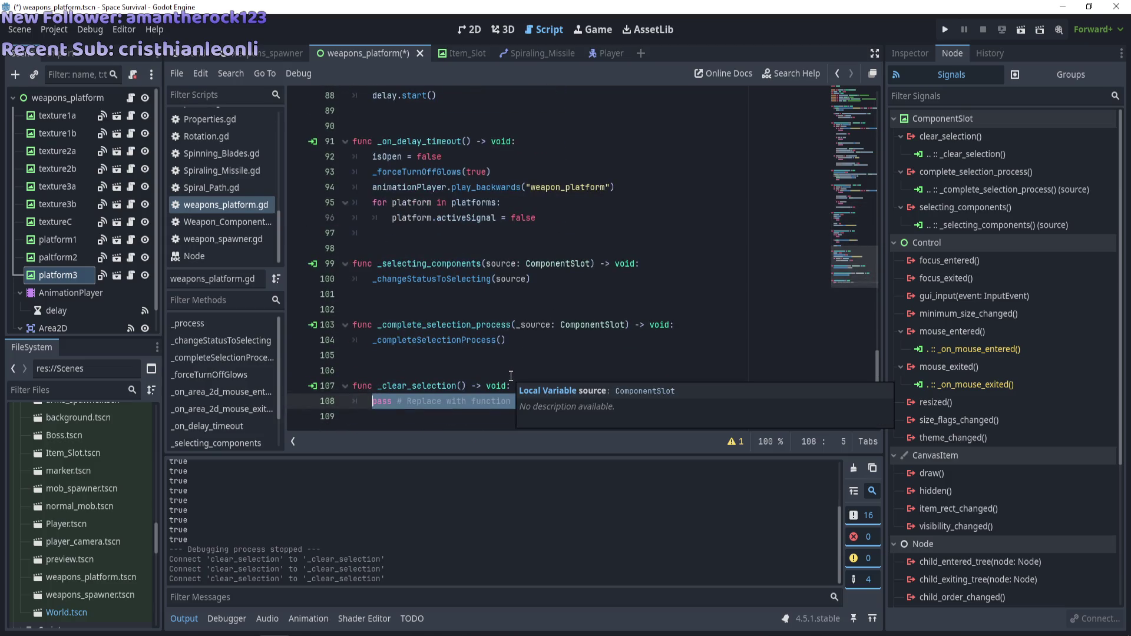
scroll(510, 376, "up", 14)
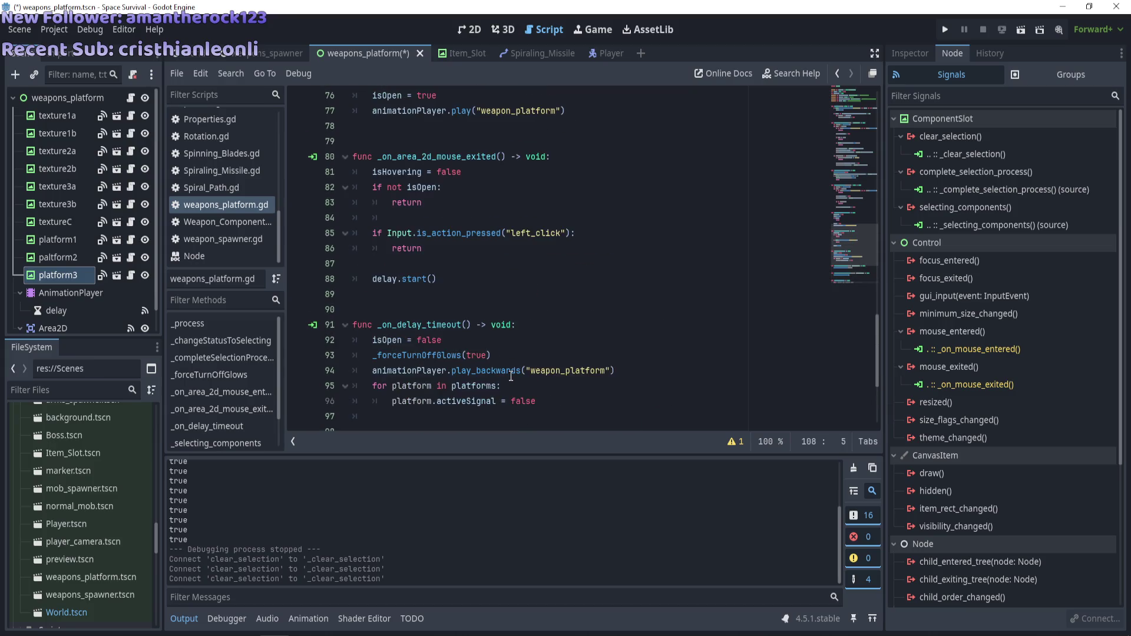
scroll(511, 376, "up", 2)
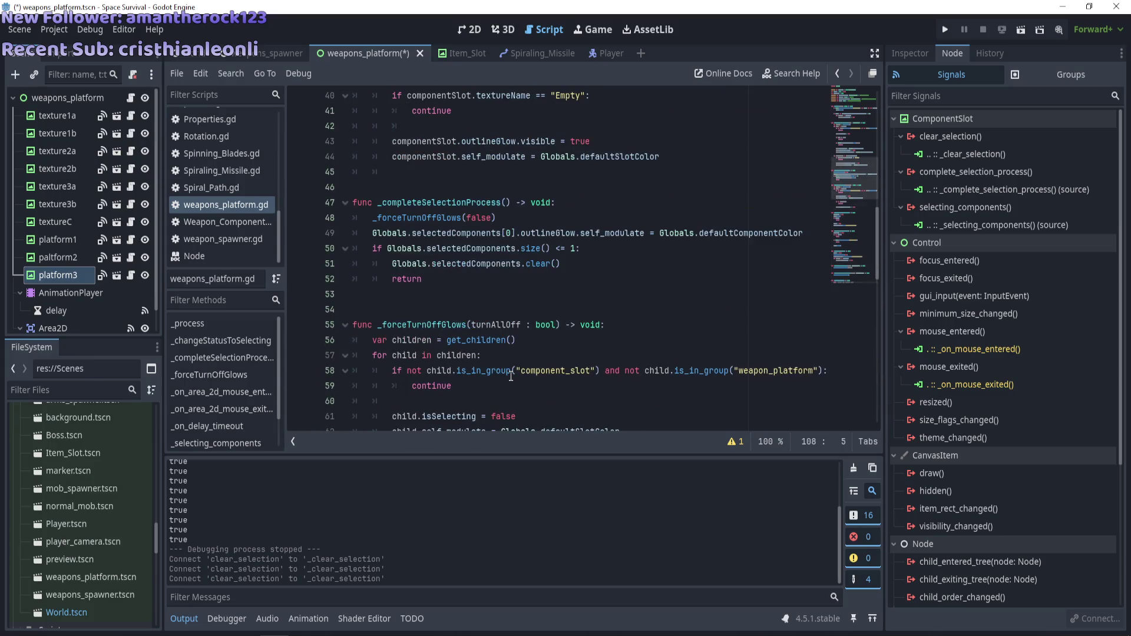
double_click(447, 330)
key("ctrl+c")
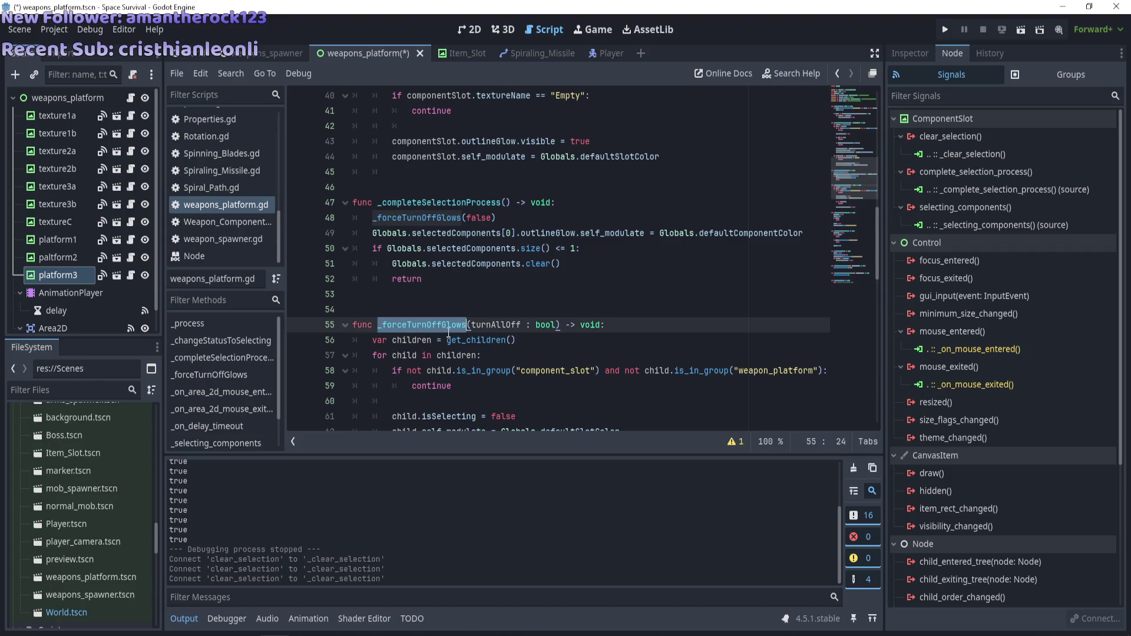
scroll(498, 367, "down", 15)
scroll(497, 367, "down", 1)
left_click_drag(551, 402, 356, 402)
key("ctrl+v")
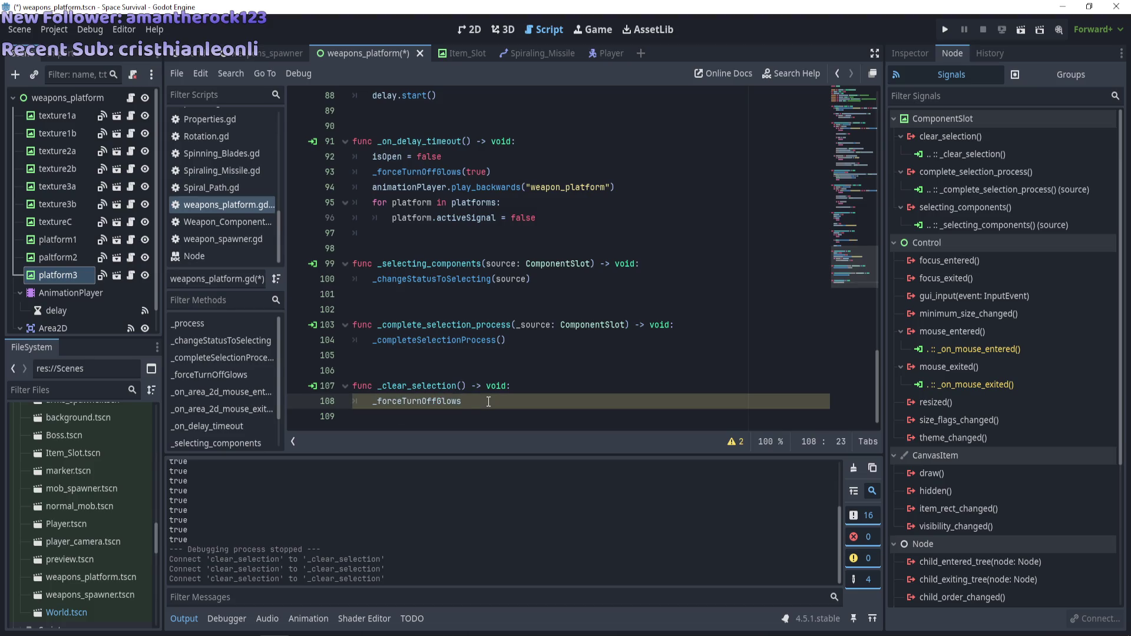
type("(")
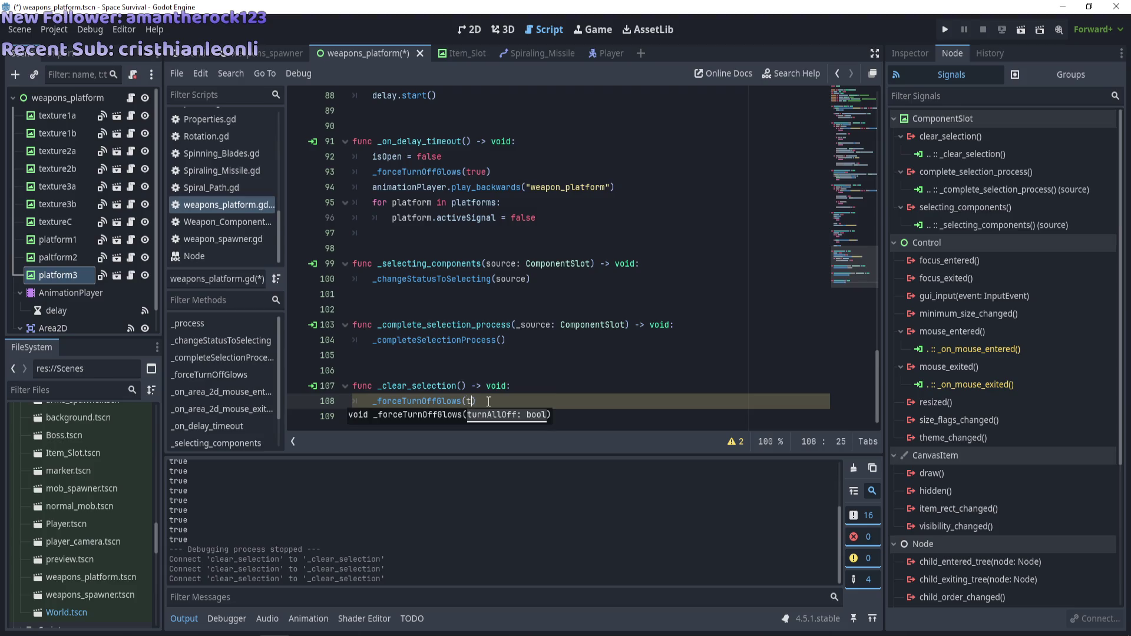
type("true")
left_click(430, 371)
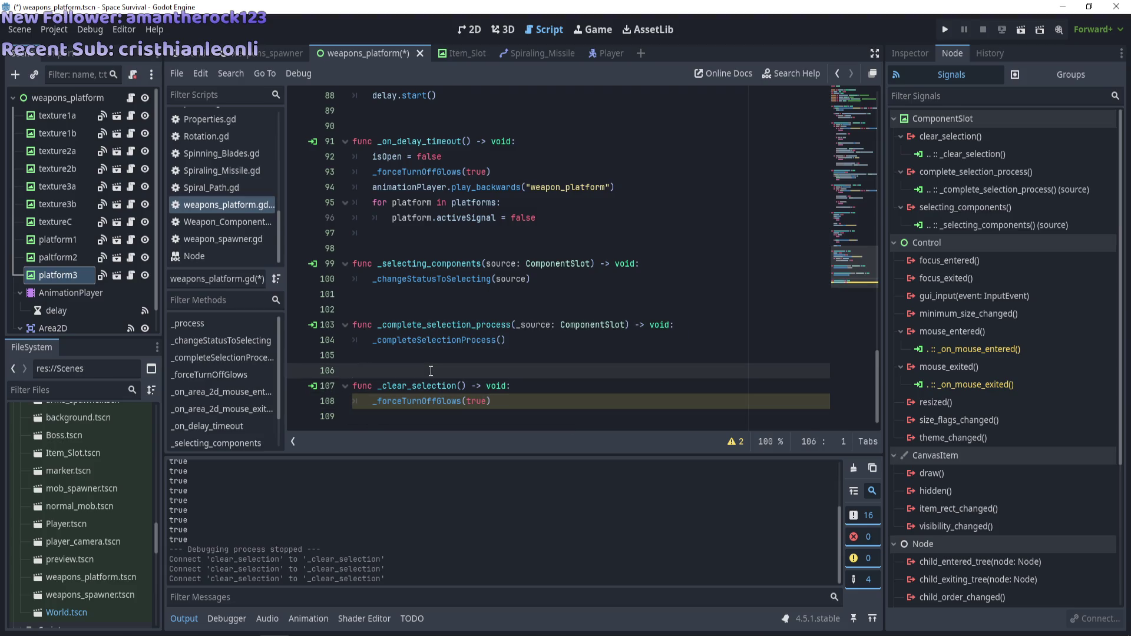
Save weapons_platform.gd and run the game with F5
key("ctrl+s")
scroll(465, 370, "up", 5)
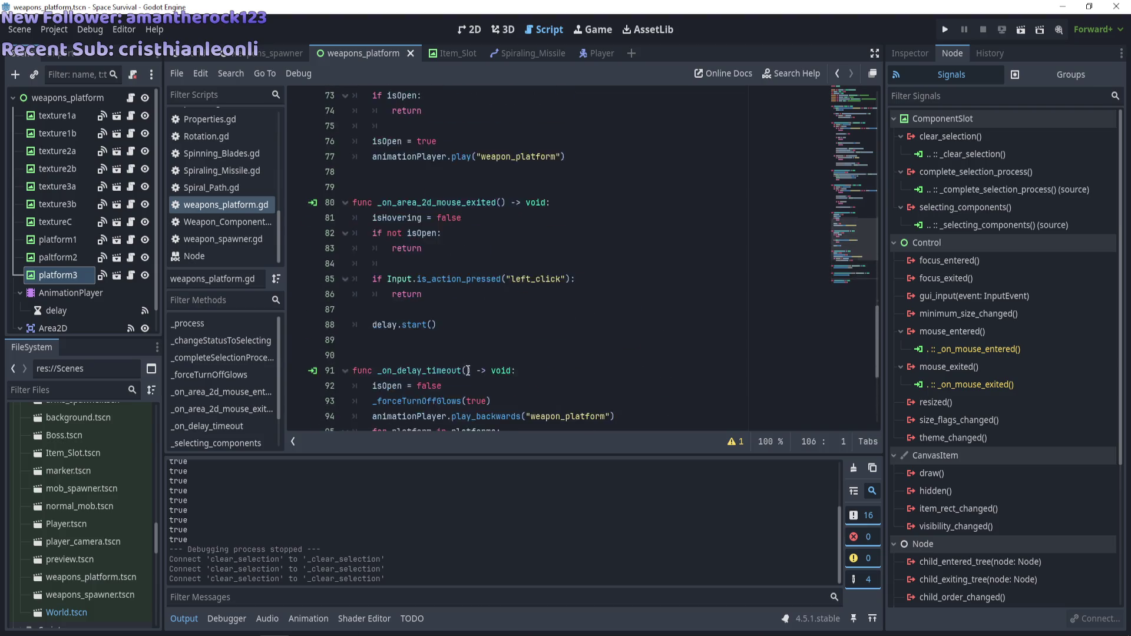
scroll(468, 370, "up", 9)
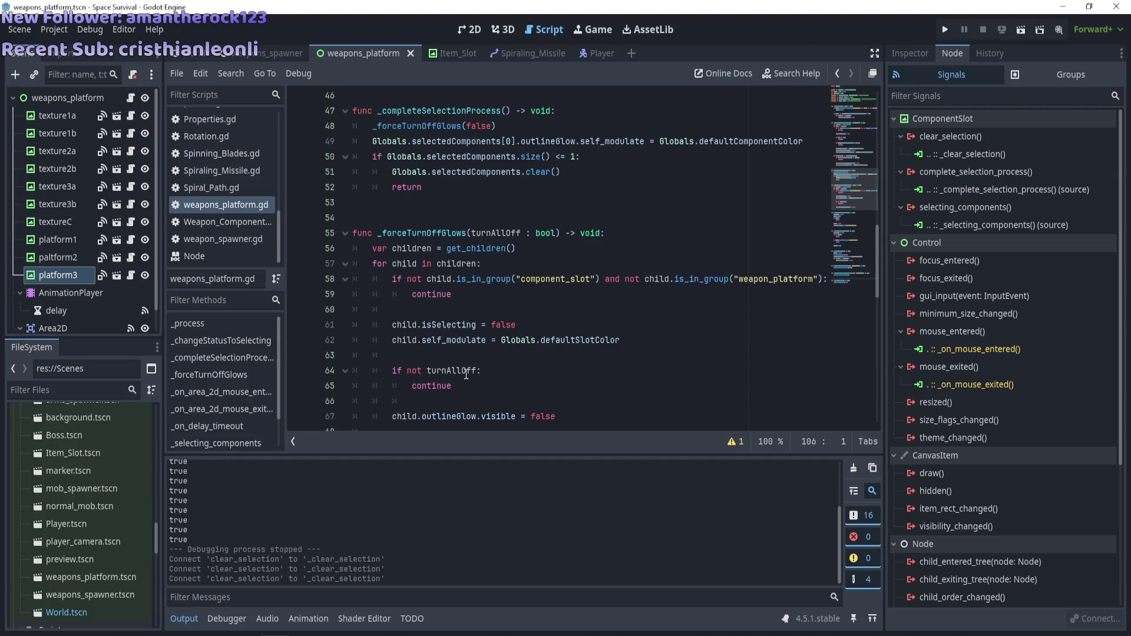
key("F5")
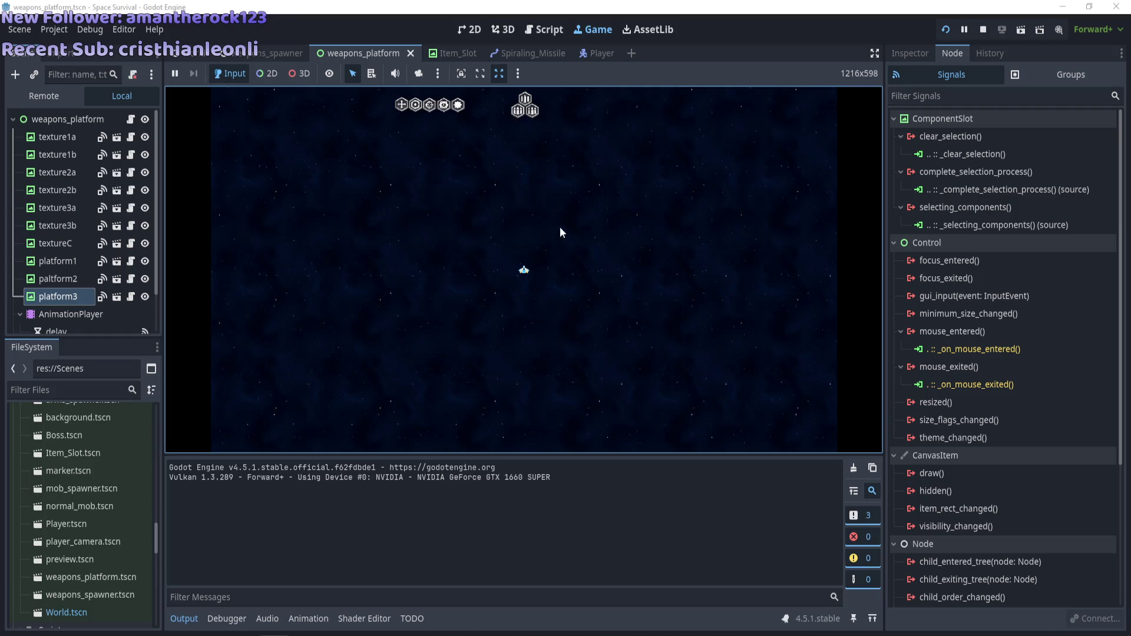
Place the top-row components into the platform's hex cluster slots
left_click(461, 111)
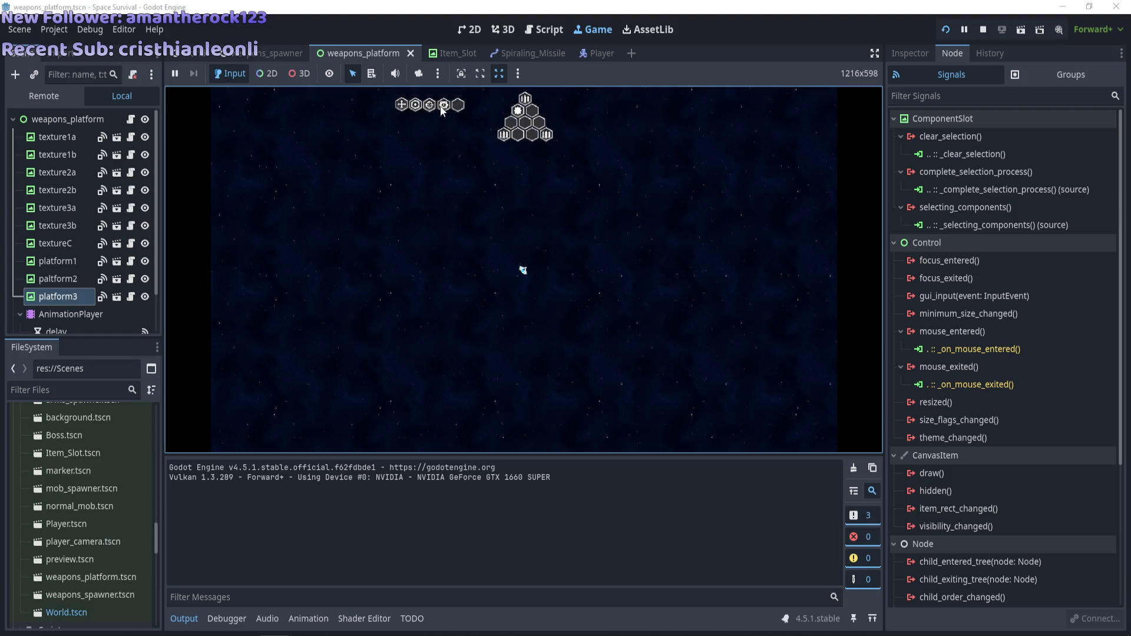
left_click(525, 128)
left_click(429, 105)
left_click(518, 134)
left_click(416, 107)
left_click(539, 121)
left_click(401, 105)
left_click(530, 110)
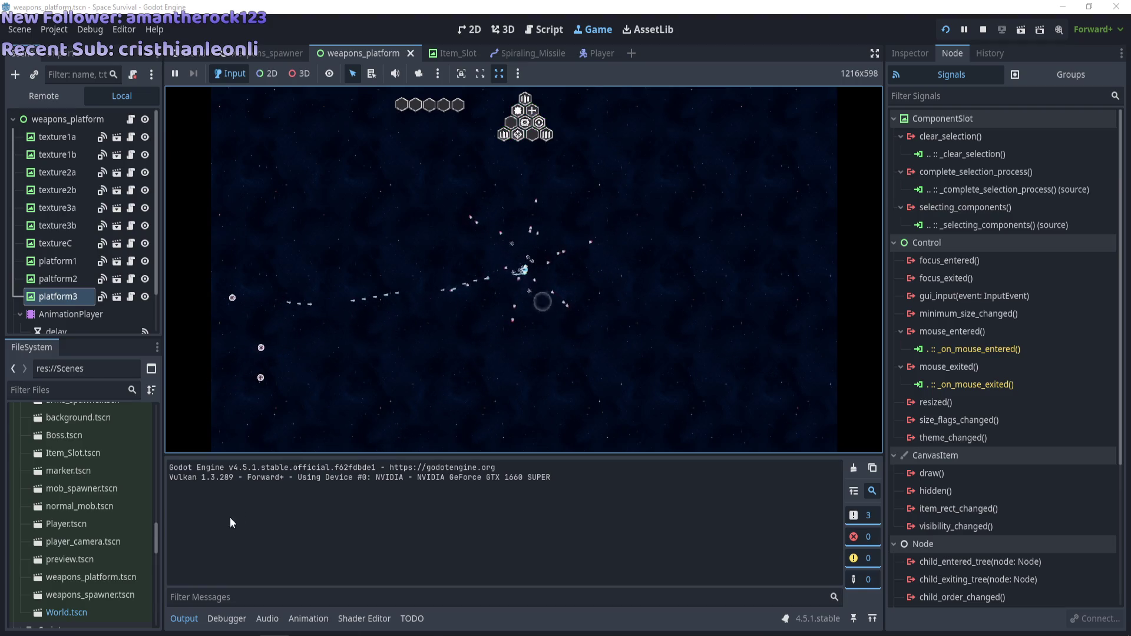
Stop the game, set the Game view to open in a separate window, relaunch, then stop it
key("F8")
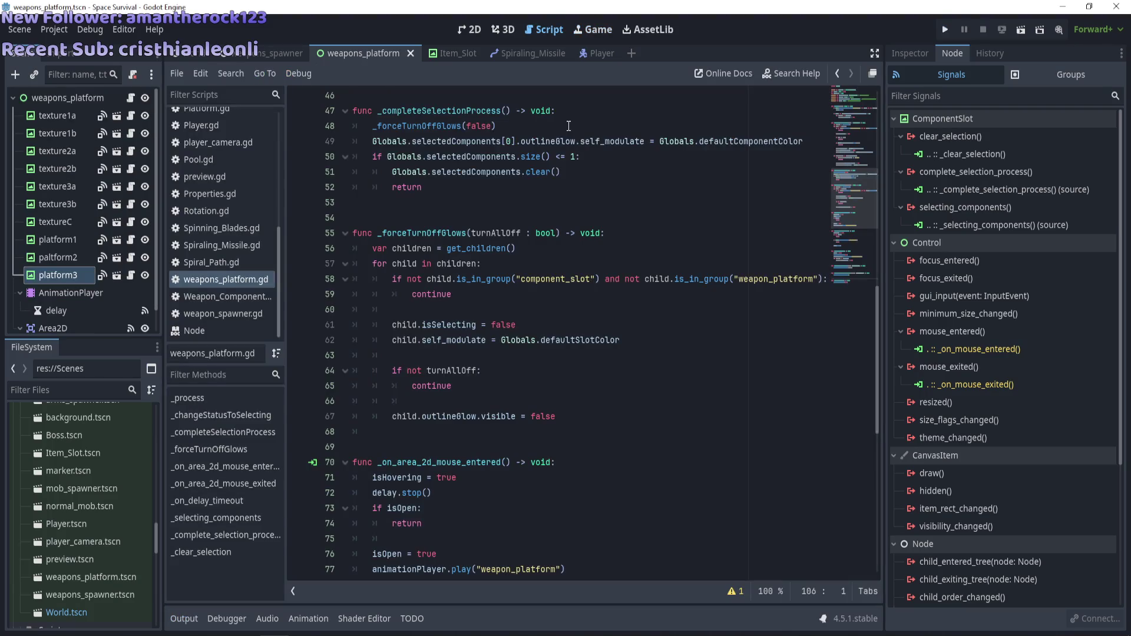
left_click(591, 30)
left_click(518, 73)
left_click(518, 110)
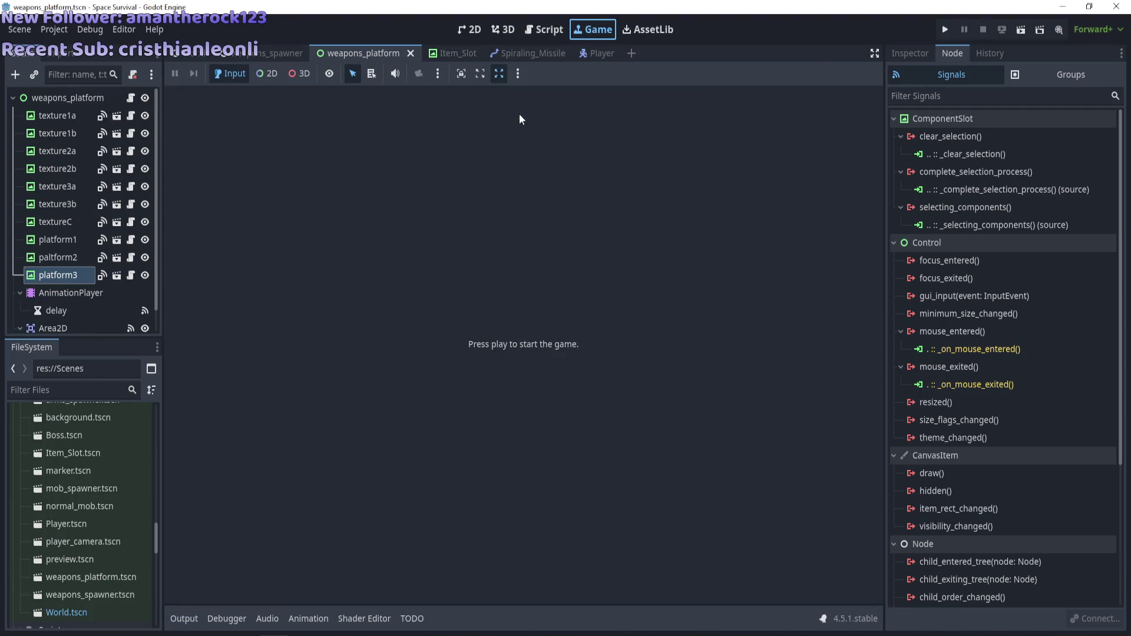
key("F5")
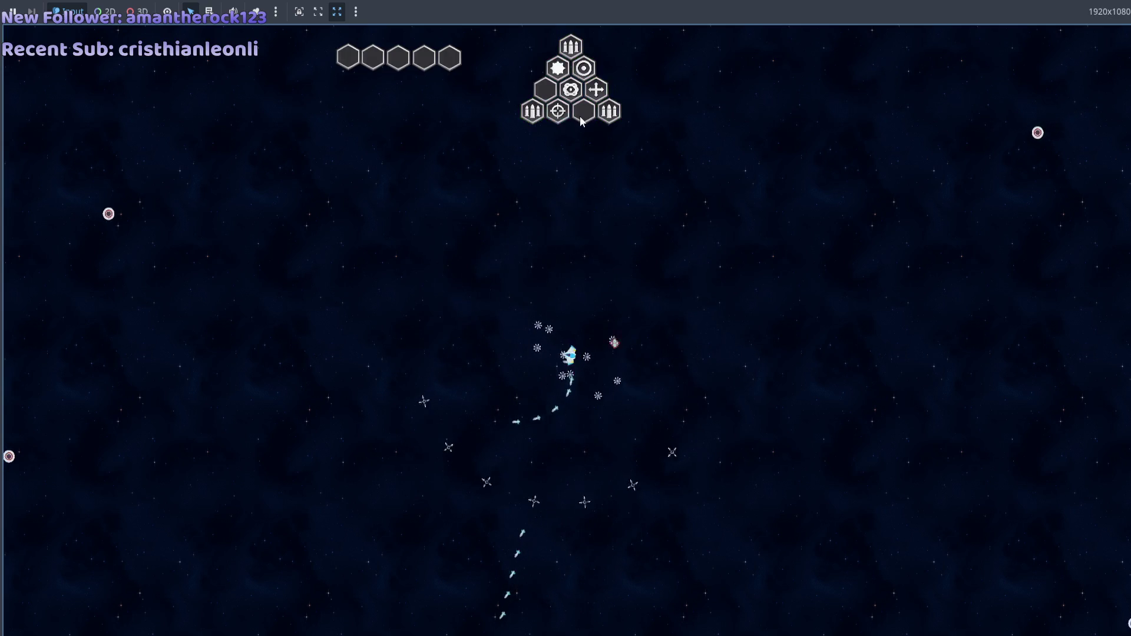
key("F8")
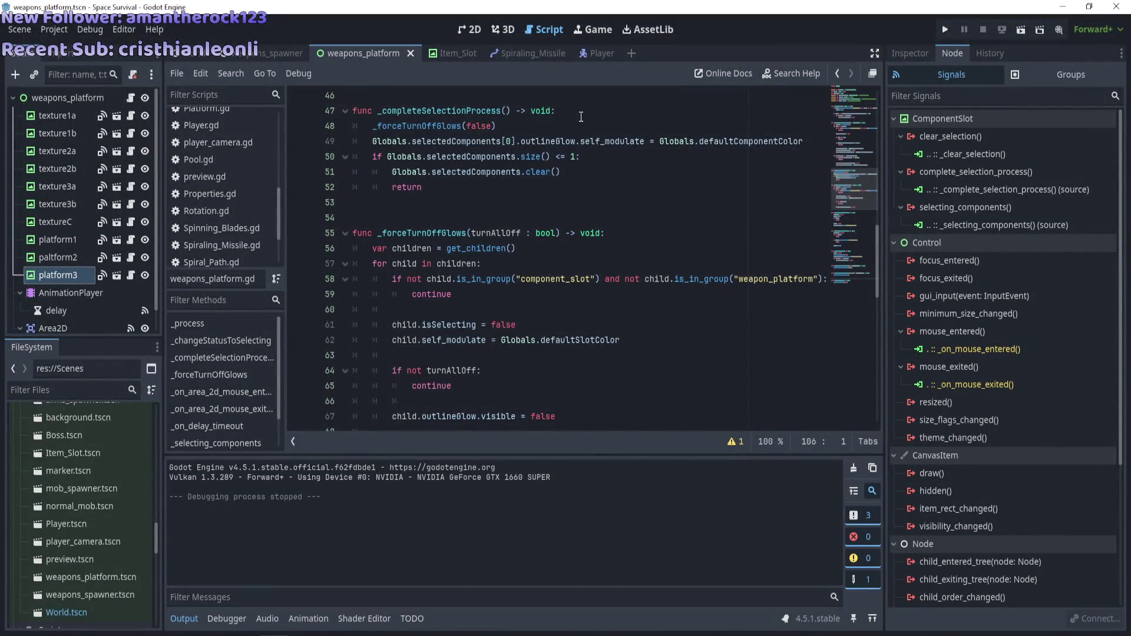
Scroll through the script to review the _hoveringPlatform code that emits clear_selection
scroll(581, 117, "down", 10)
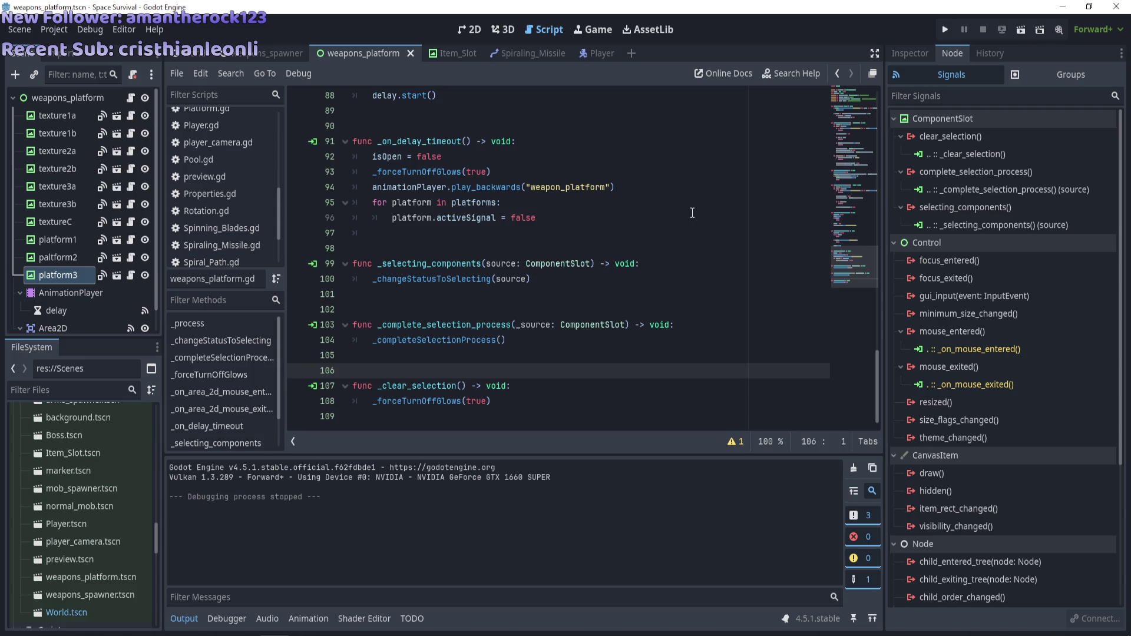
scroll(694, 212, "up", 18)
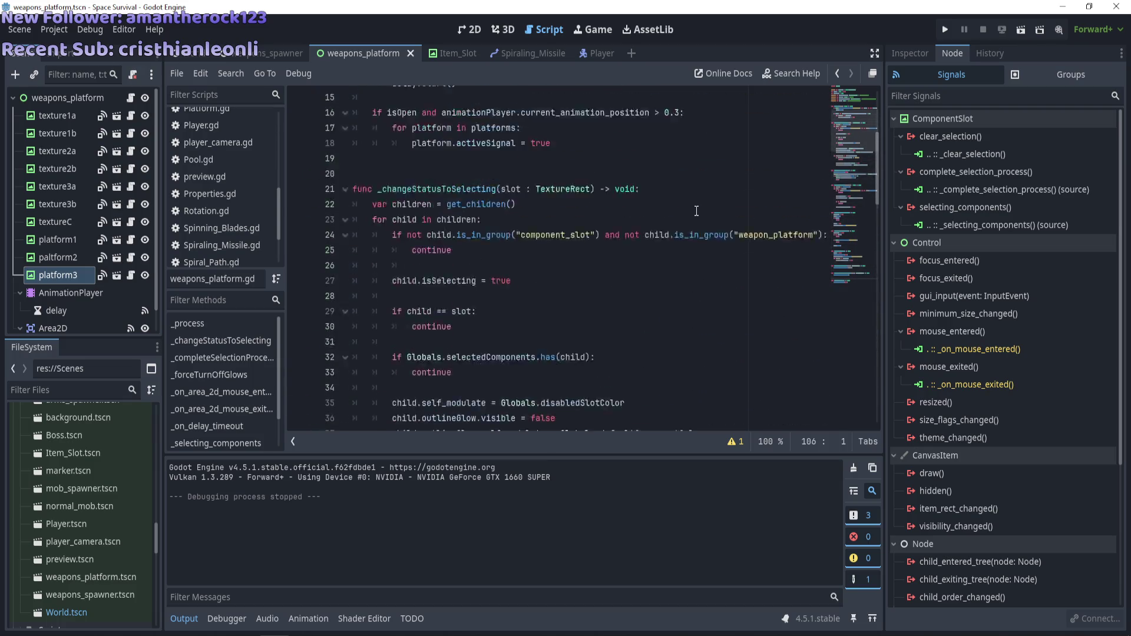
scroll(696, 211, "up", 1)
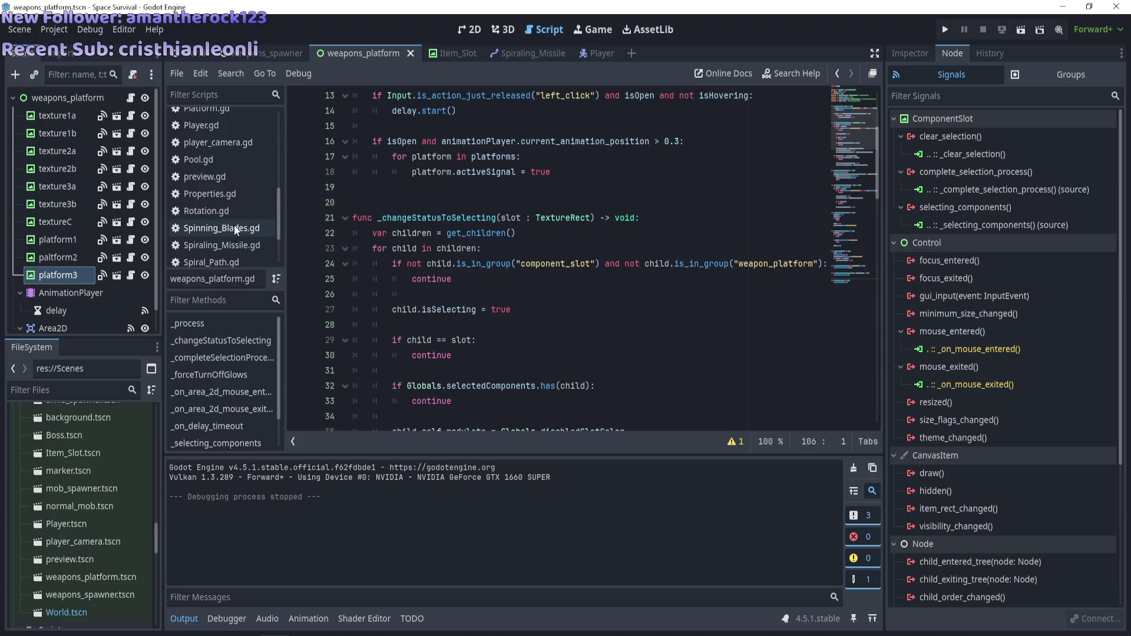
scroll(234, 225, "down", 2)
scroll(247, 206, "up", 4)
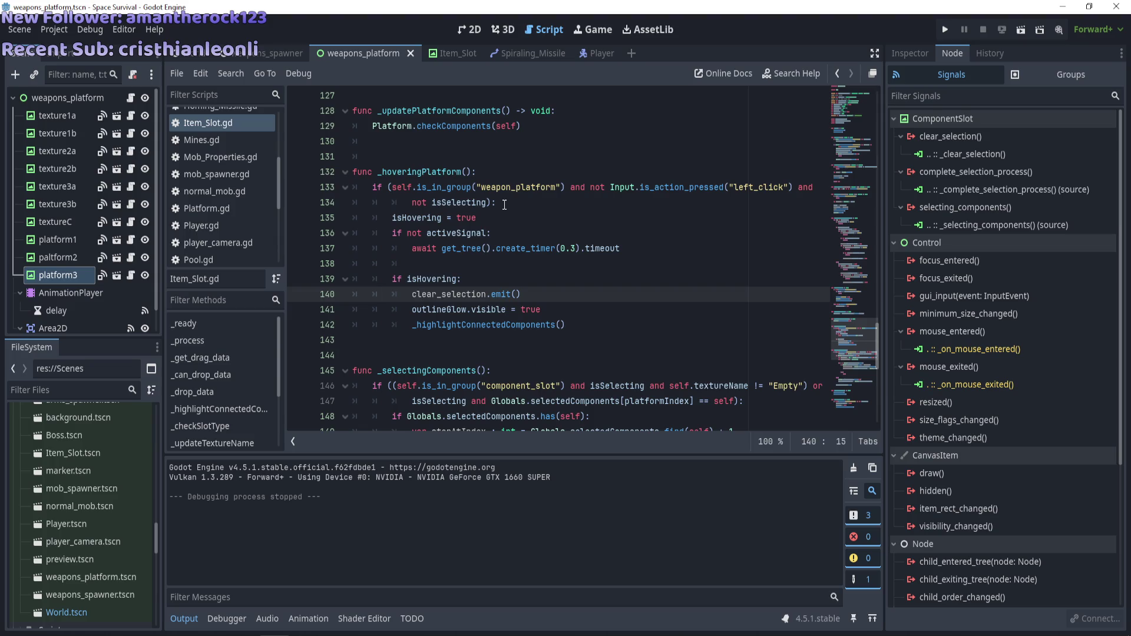
Run the game, drag the gear, crosshair, target and plus components into the hex grid, then stop it
key("F5")
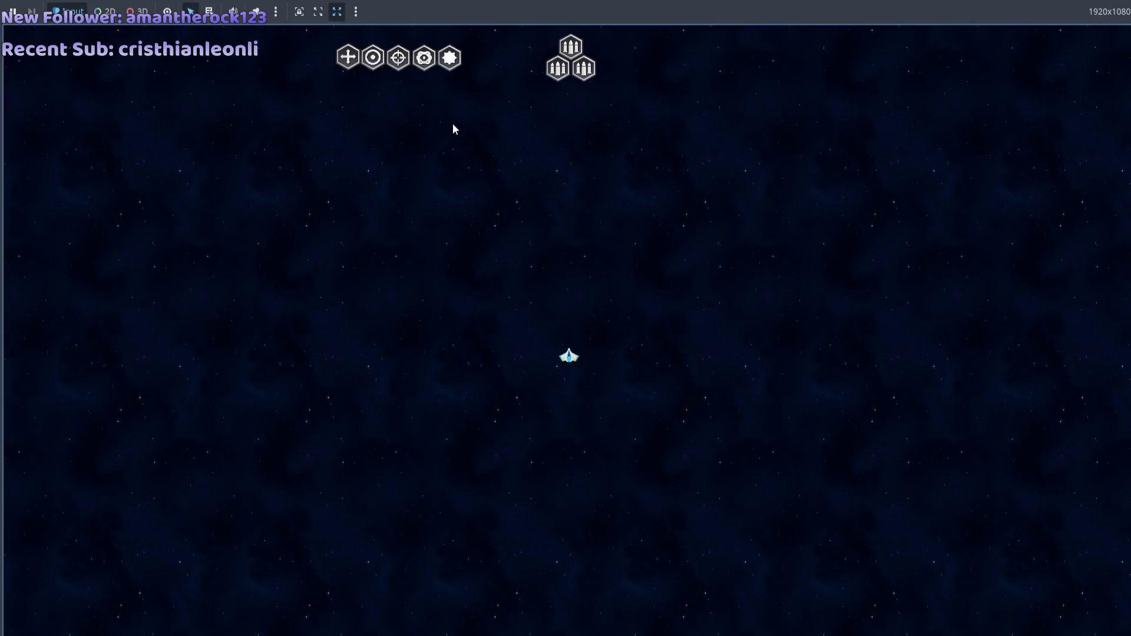
left_click_drag(424, 58, 558, 68)
left_click_drag(450, 57, 583, 68)
mouse_move(399, 57)
left_mouse_down()
mouse_move(556, 77)
mouse_move(570, 89)
mouse_move(557, 110)
left_mouse_up()
left_click_drag(348, 57, 584, 111)
left_click_drag(559, 71, 558, 70)
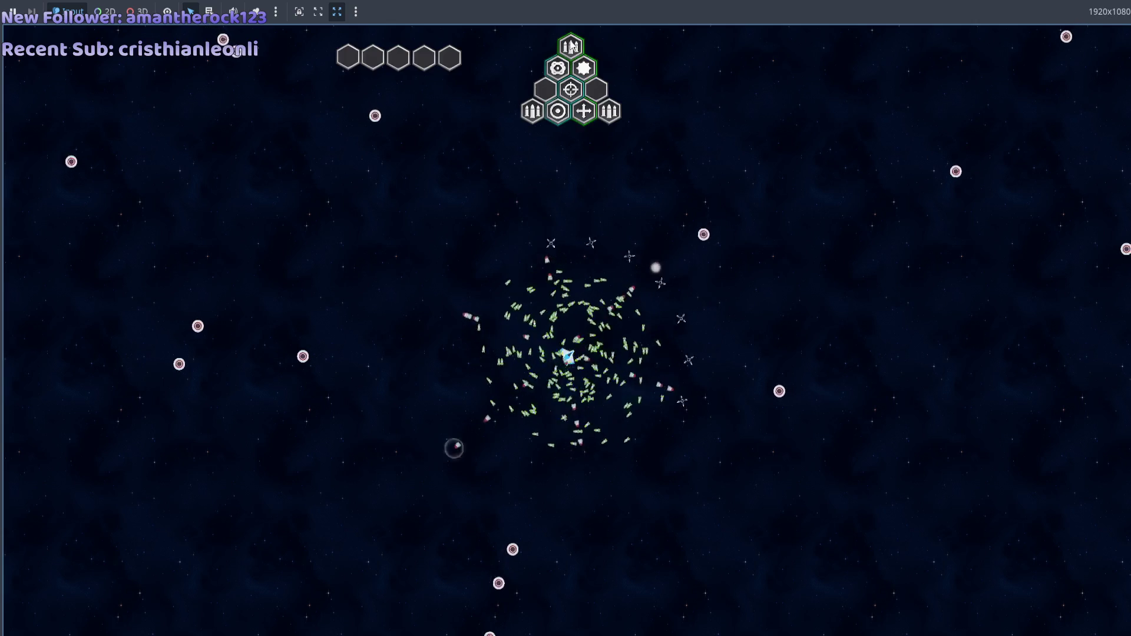
key("F8")
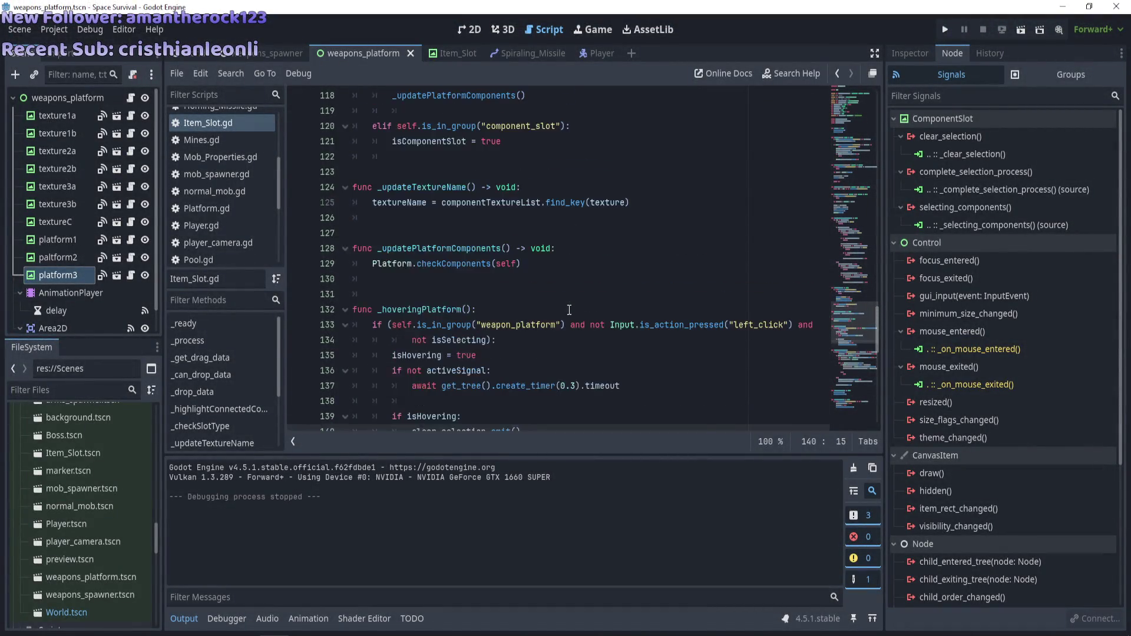
Open weapons_platform.gd at the loop that marks child slots as selecting and dims them
scroll(569, 310, "down", 4)
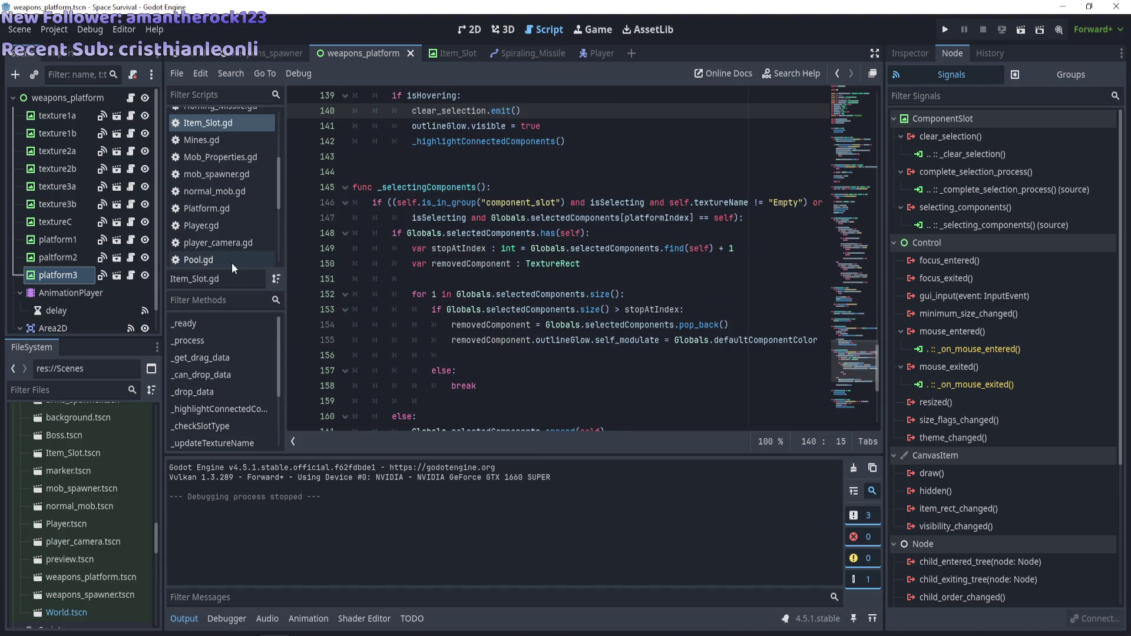
scroll(231, 263, "down", 3)
left_click(239, 225)
scroll(541, 293, "down", 7)
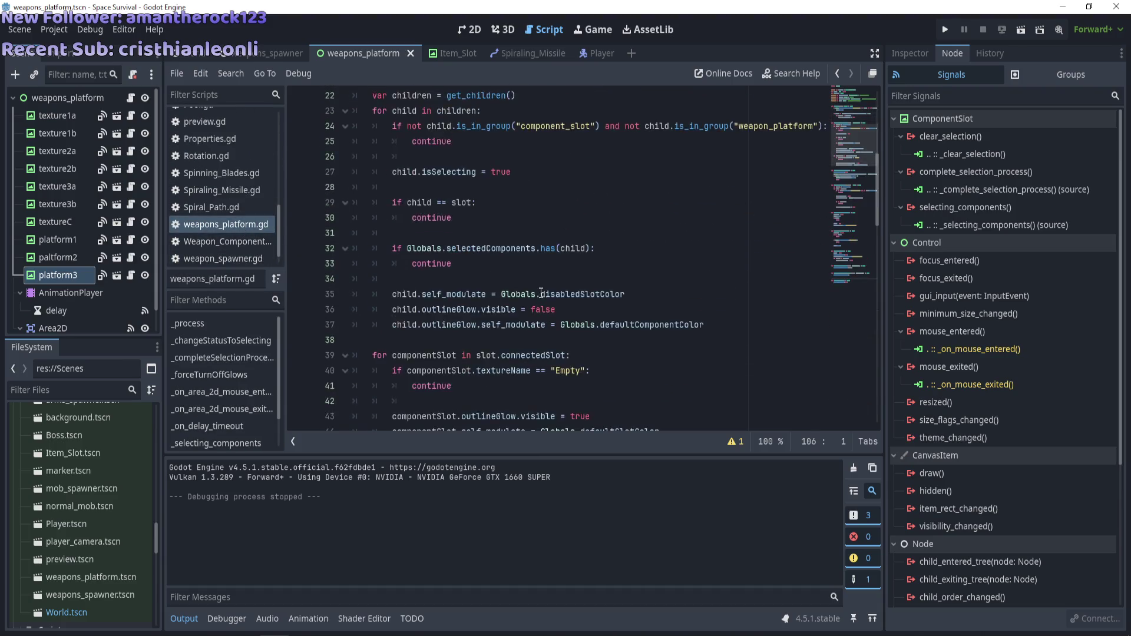
scroll(540, 293, "down", 2)
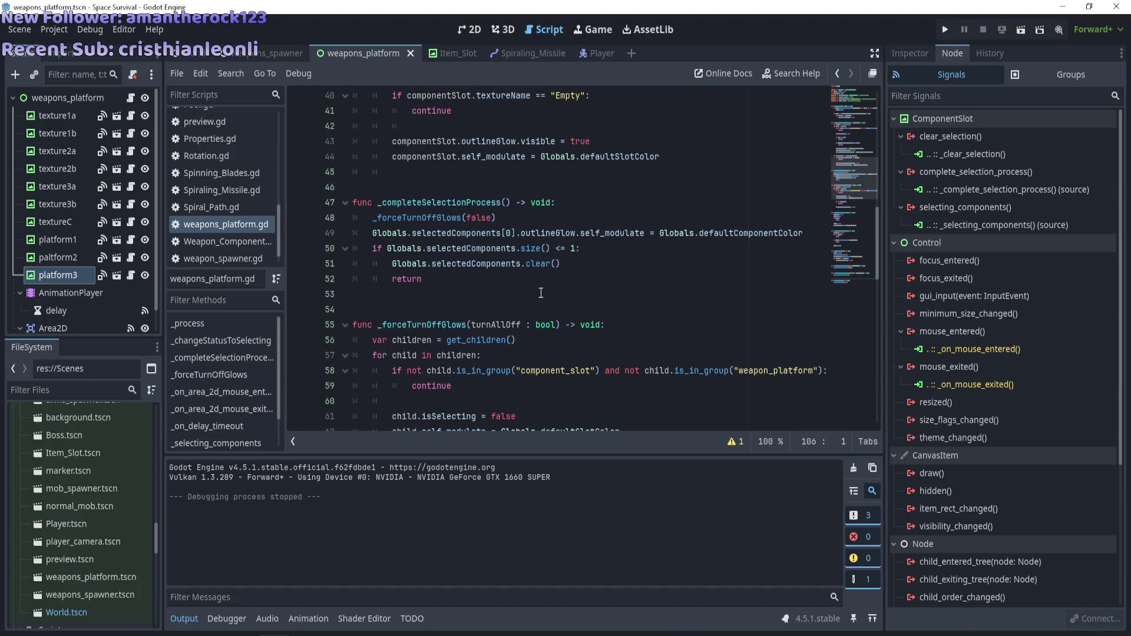
scroll(475, 297, "down", 3)
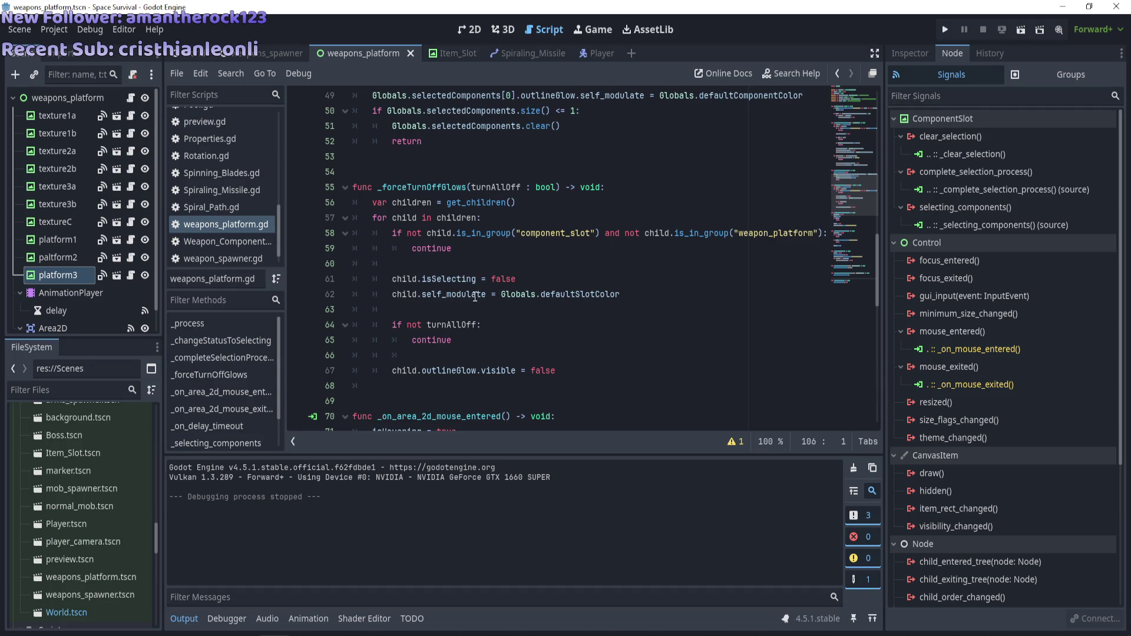
scroll(475, 296, "up", 3)
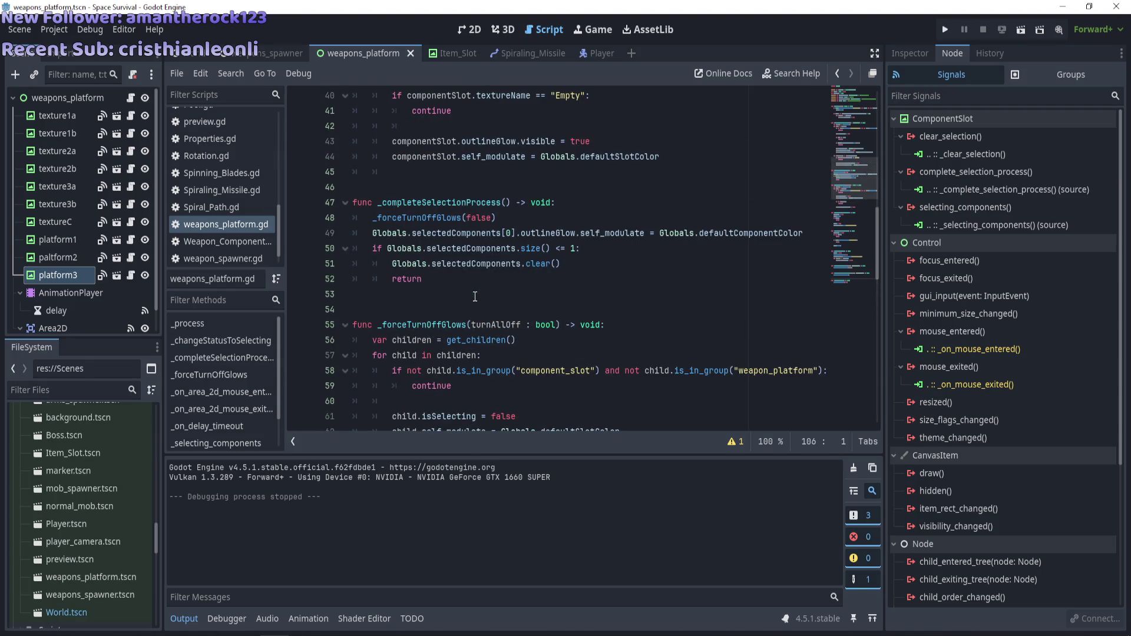
scroll(475, 297, "down", 3)
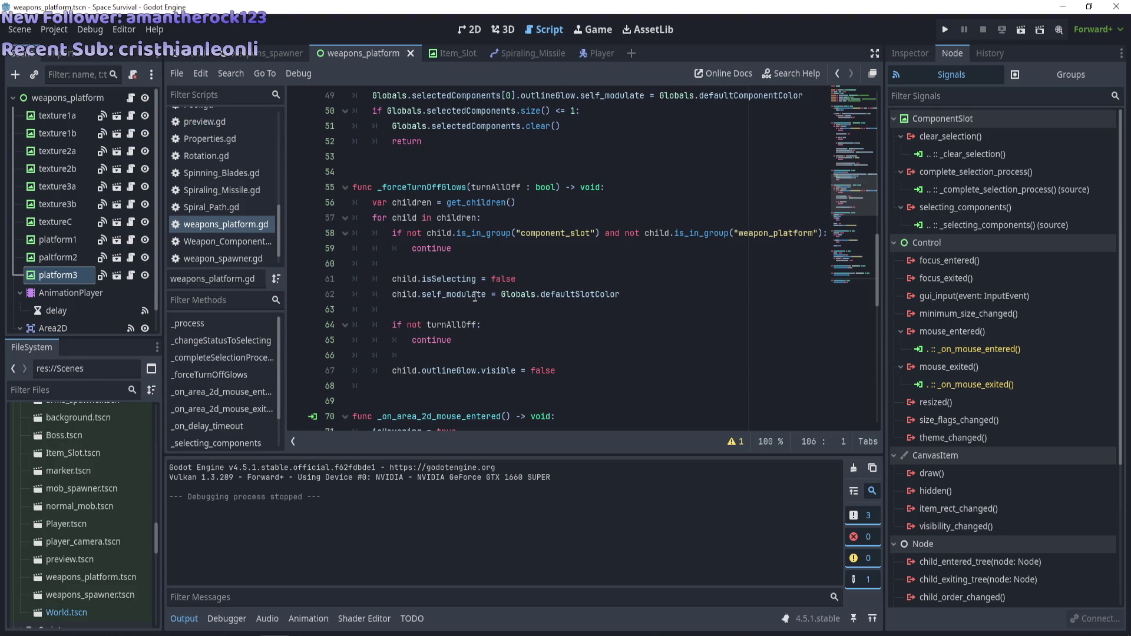
left_click(480, 306)
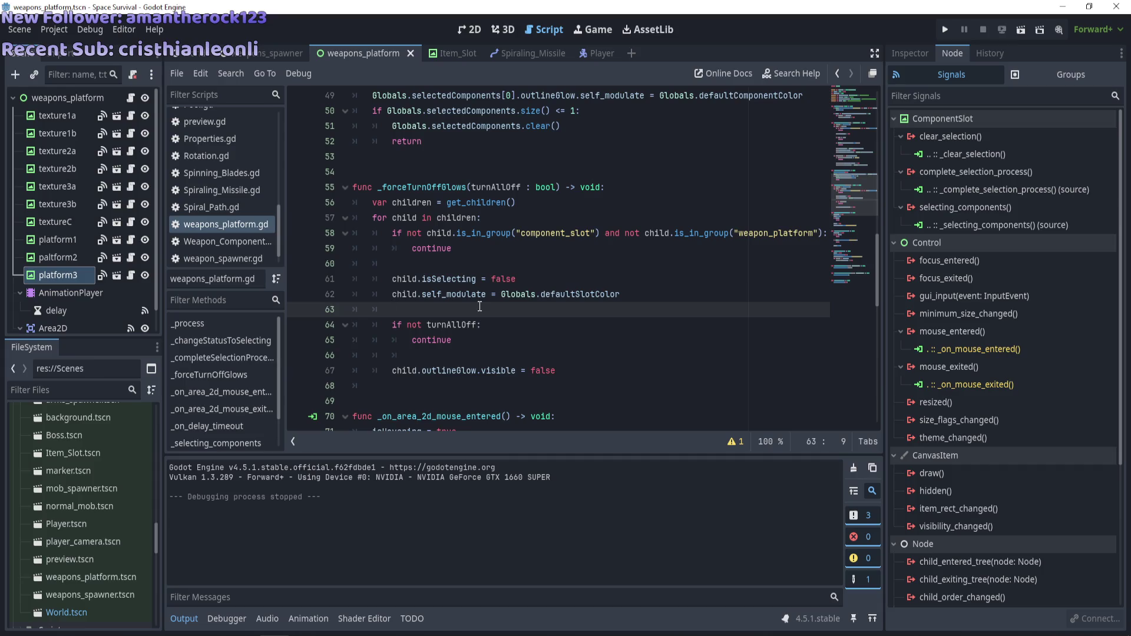
scroll(479, 307, "up", 3)
scroll(479, 307, "down", 4)
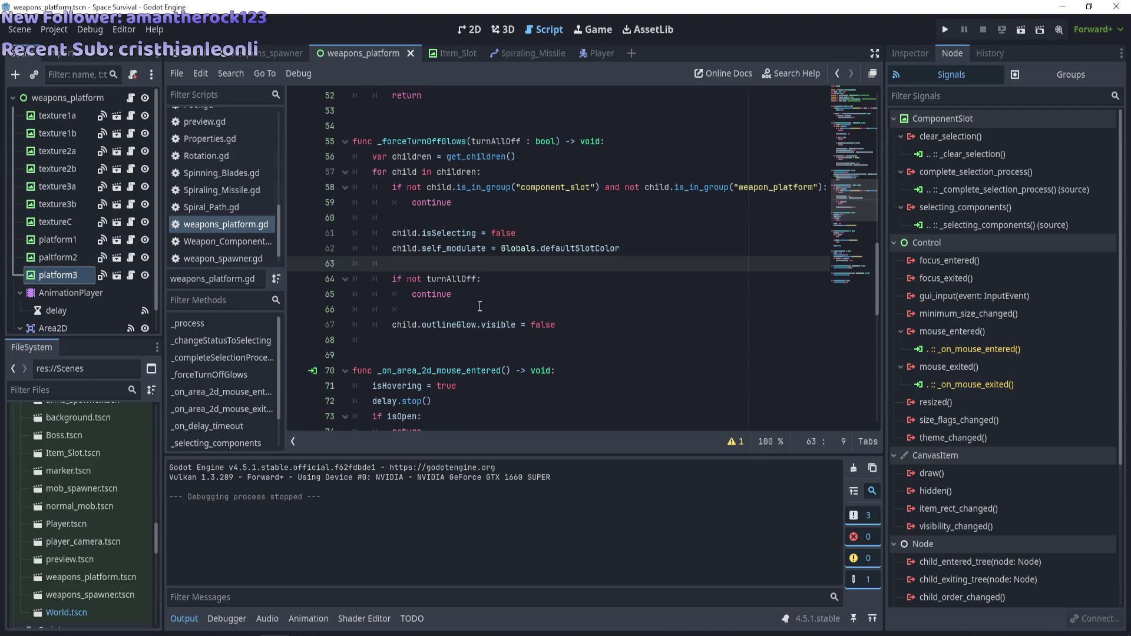
left_click(460, 221)
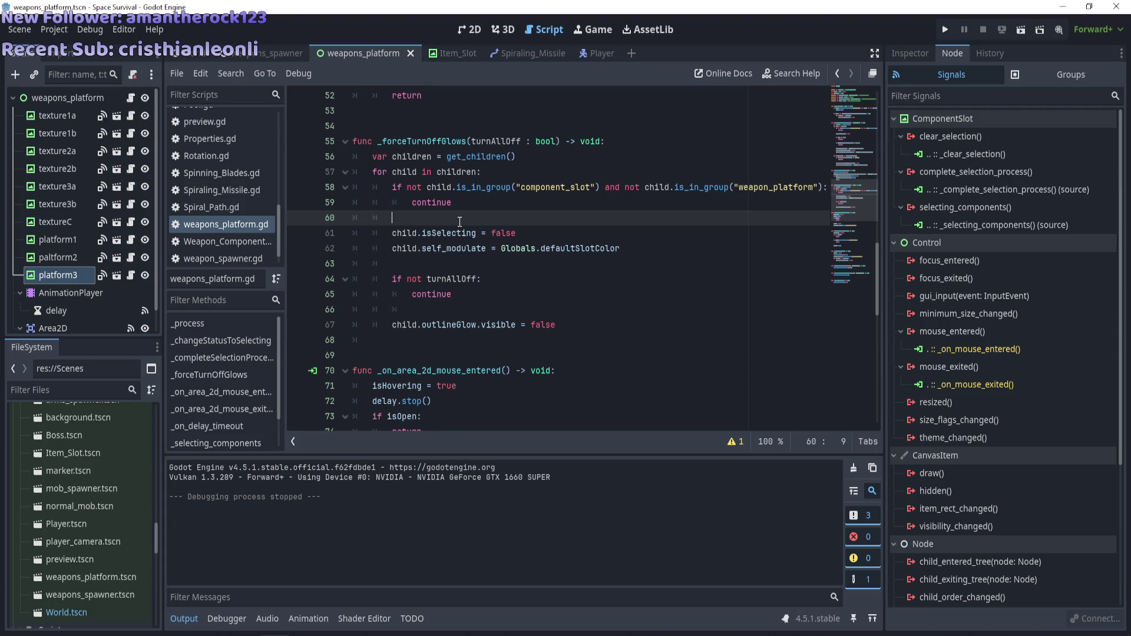
Write 'if Globals.selectedComponents.has(child)' with an indented 'continue' in _forceTurnOffGlows
type("if ")
type("Globals.")
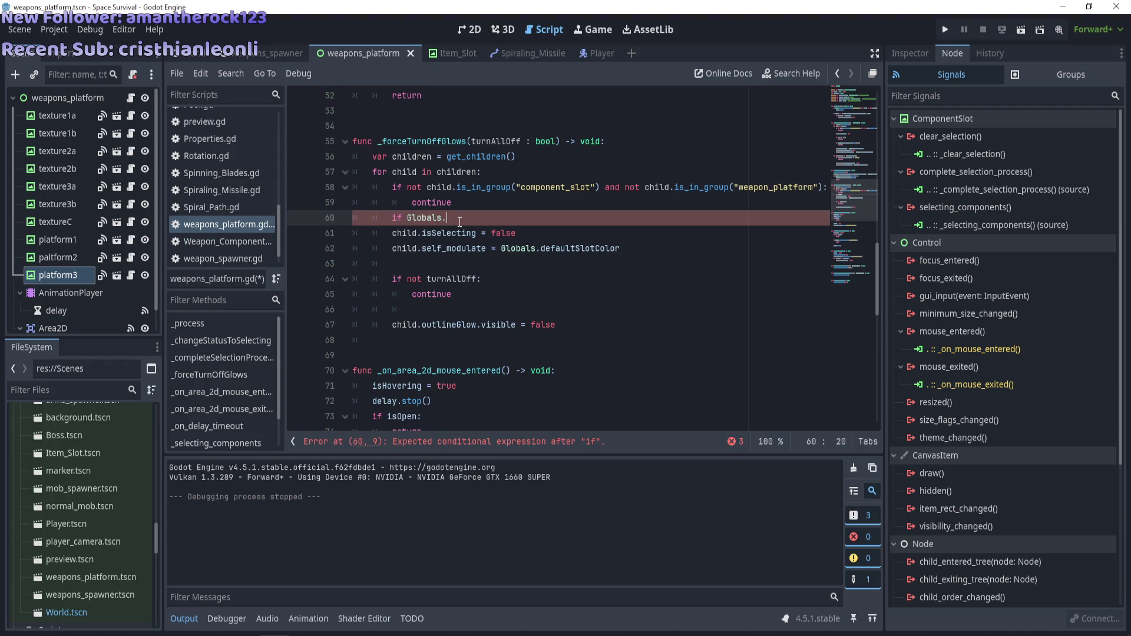
type("selecte")
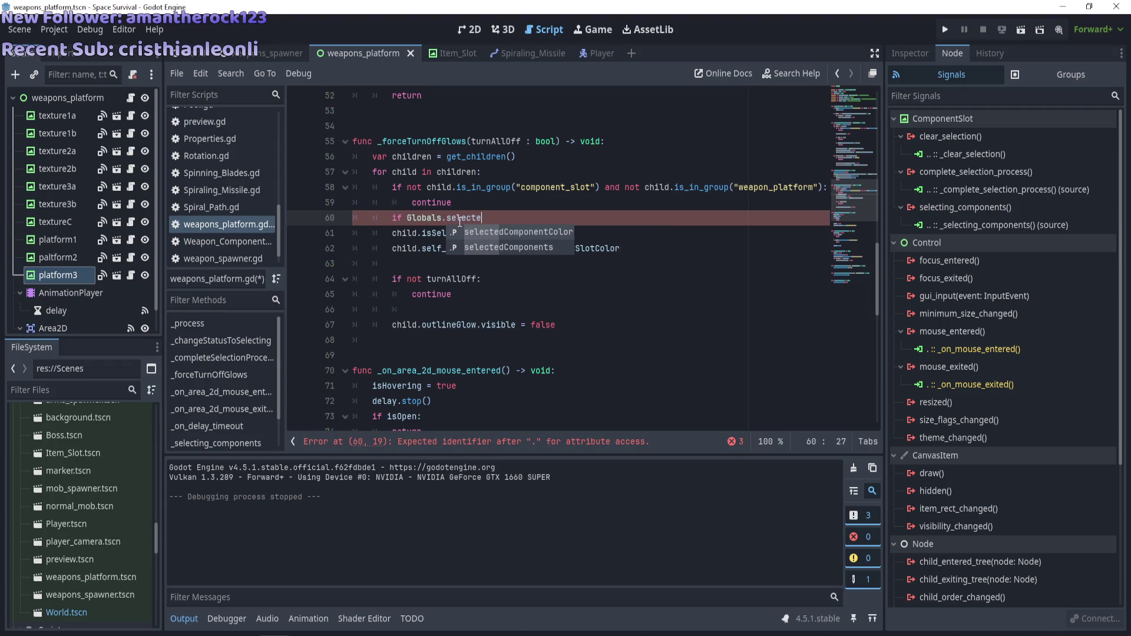
key("Return")
type("has")
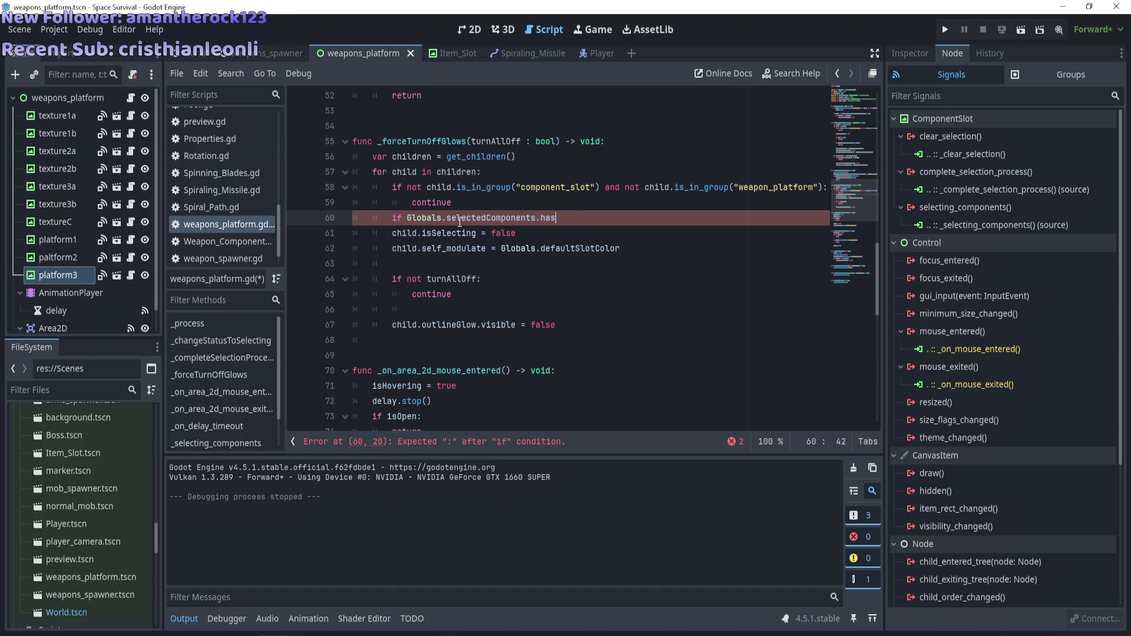
type("(child)")
key("Return")
key("Tab")
type("continue")
key("Return")
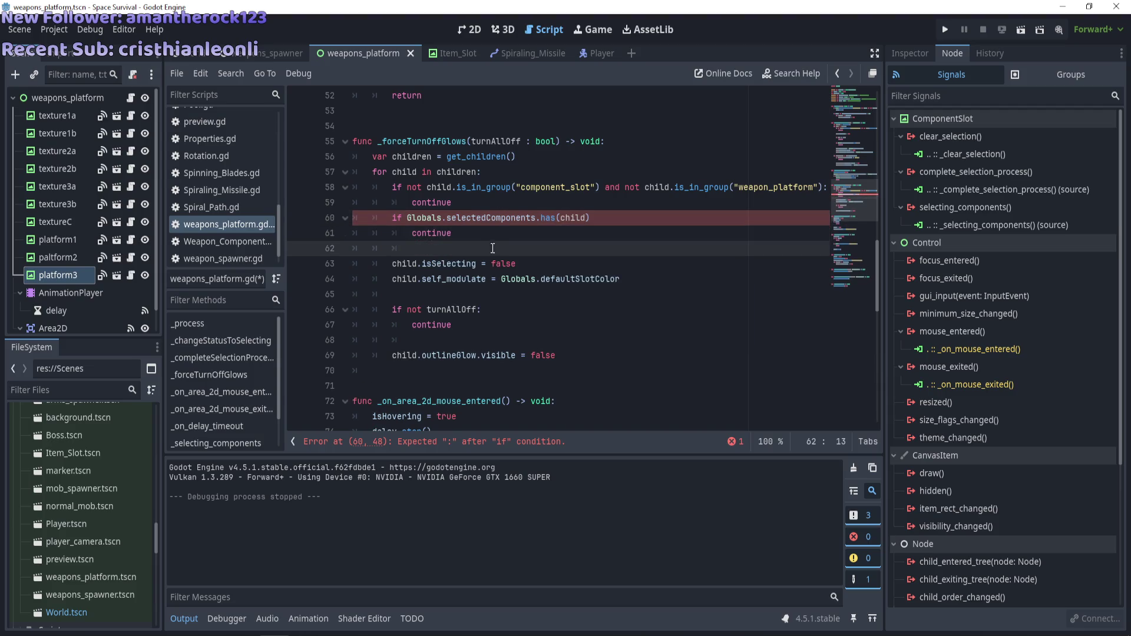
Add the missing colon to the if condition, tidy the blank lines, and launch the game
left_click(487, 279)
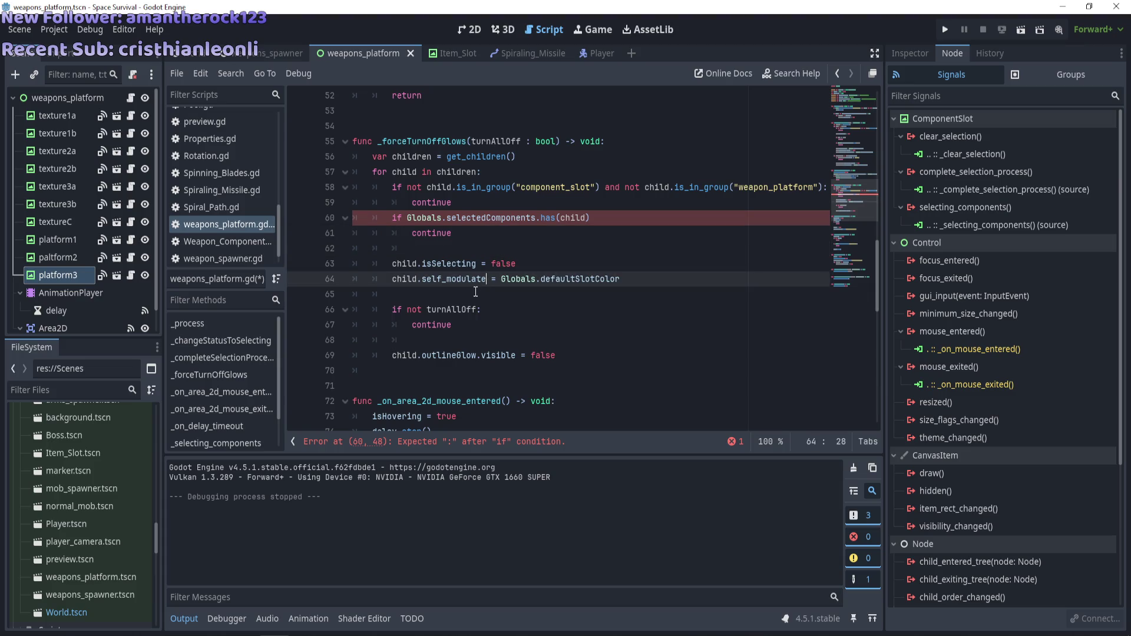
left_click(590, 202)
key("Return")
left_click(631, 235)
type(":")
left_click(597, 255)
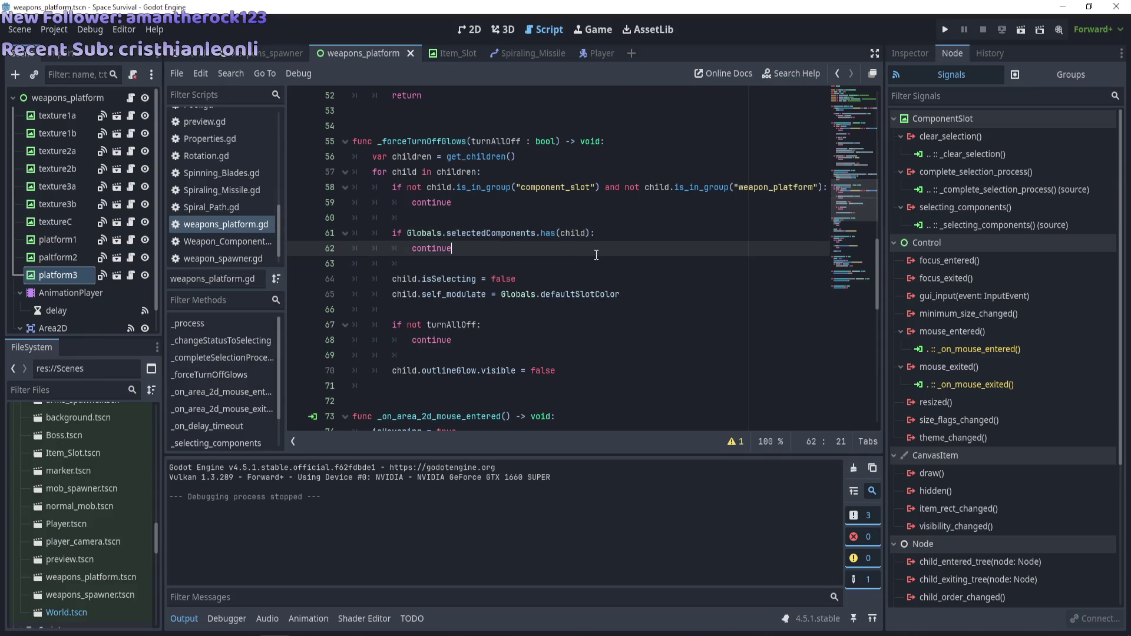
key("F5")
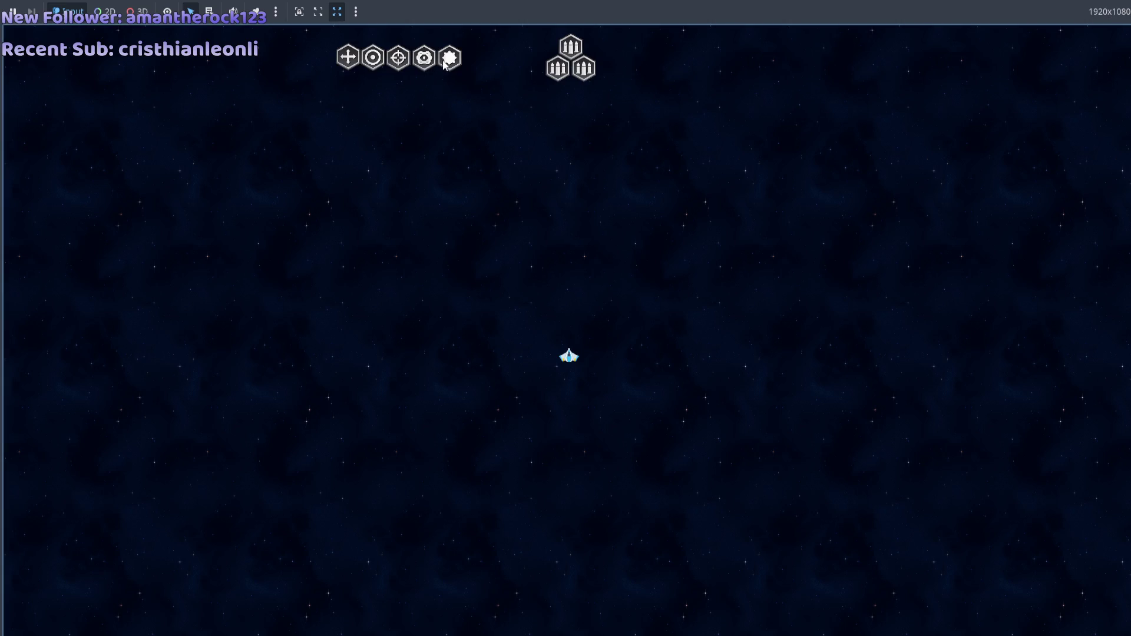
Place the gear, crosshair, ring and plus components into the hex grid, then stop the game
left_click(444, 64)
left_click(418, 67)
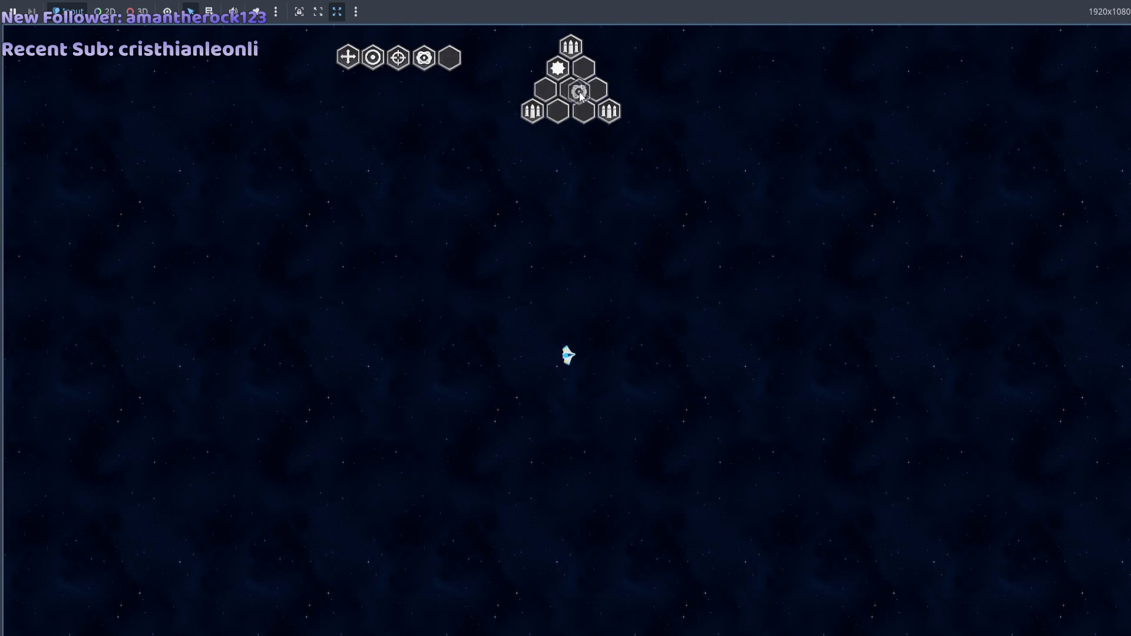
left_click(400, 64)
left_click(374, 64)
left_click_drag(347, 56, 570, 89)
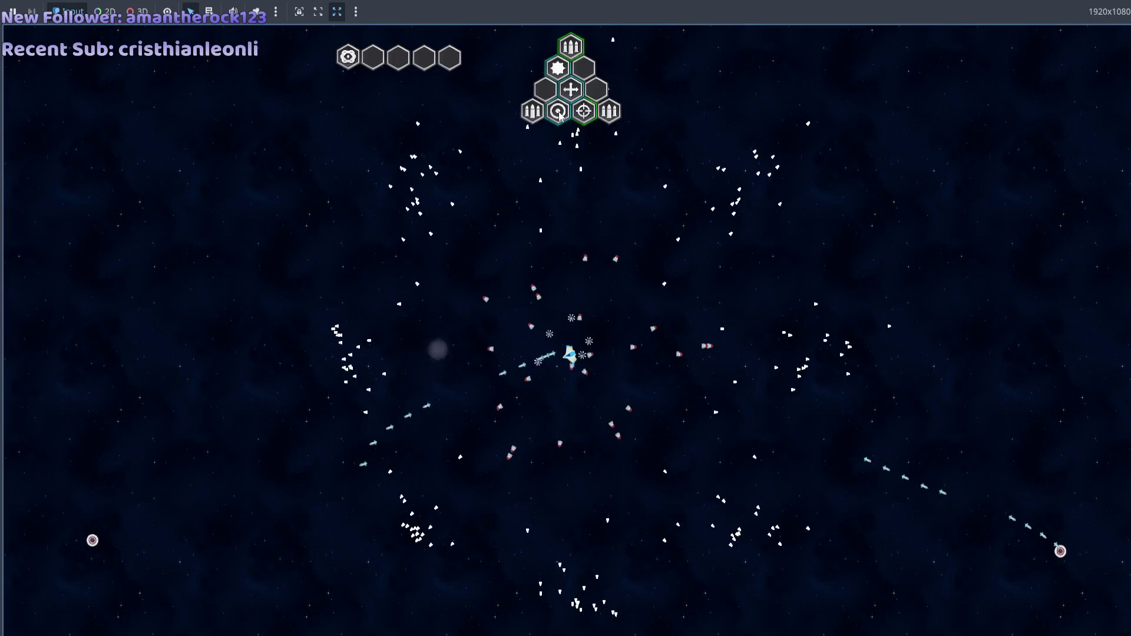
key("F8")
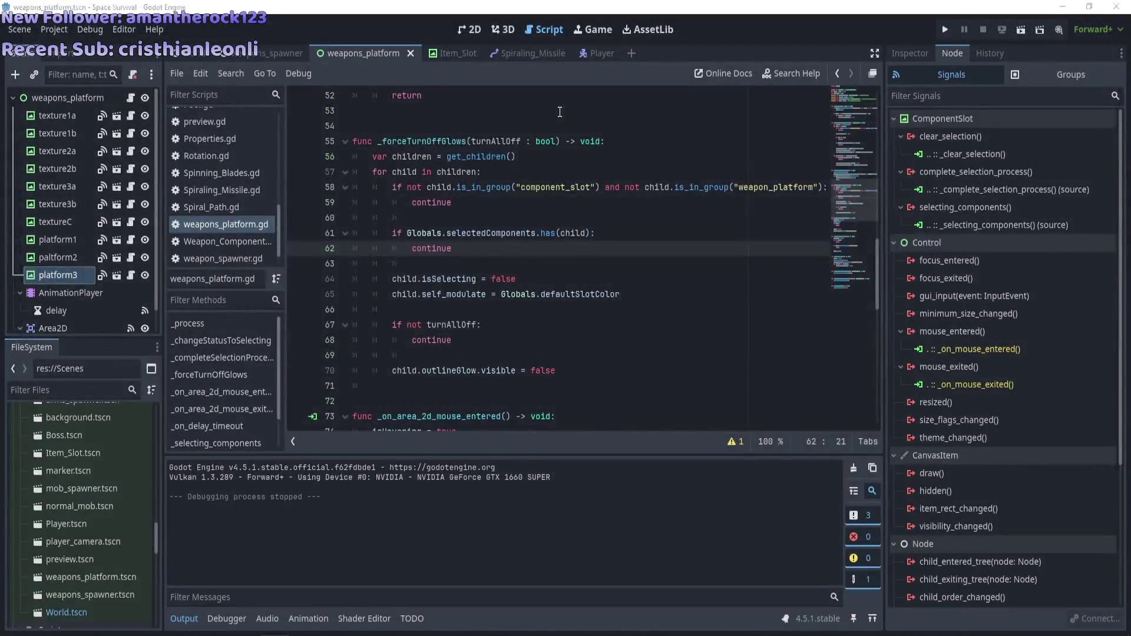
Relaunch and fill the pyramid with sunburst, gear, crosshair, target ring and plus pieces, then stop
key("F5")
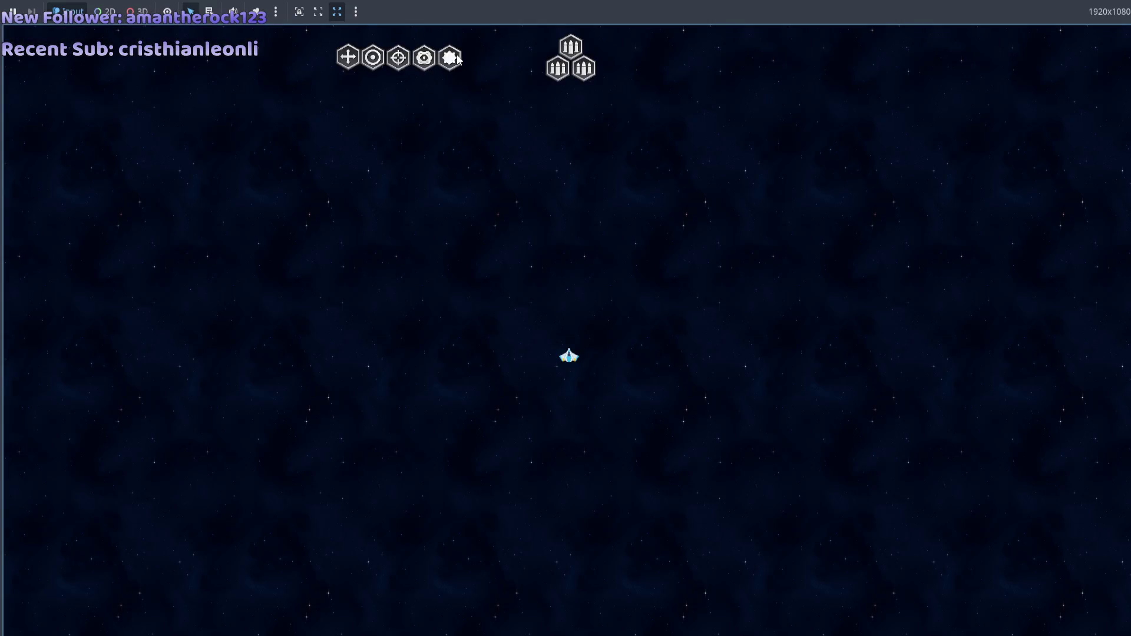
left_click(458, 59)
left_click(557, 68)
left_click(398, 57)
left_click(571, 89)
left_click(373, 57)
left_click(558, 109)
left_click(348, 58)
left_click(584, 111)
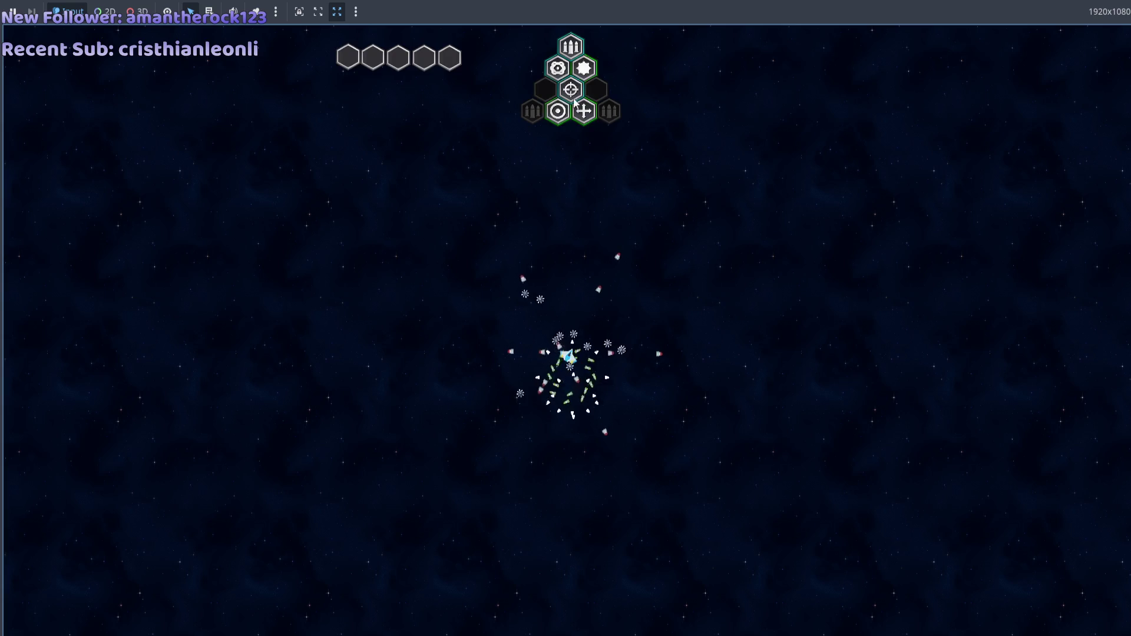
left_click(558, 112)
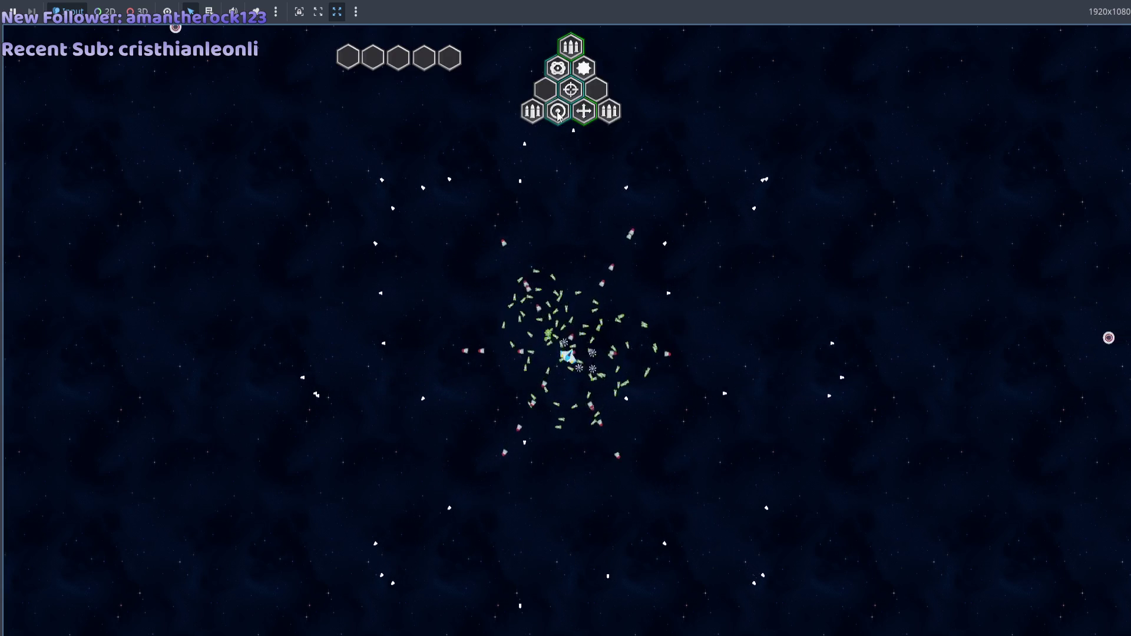
key("F8")
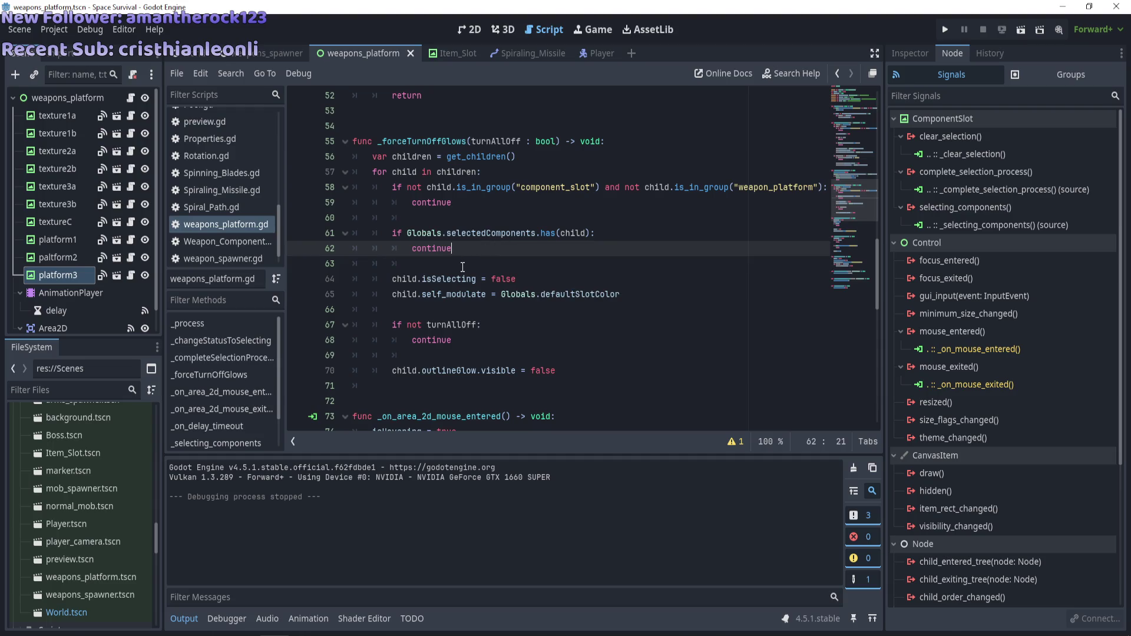
scroll(462, 267, "down", 2)
scroll(463, 267, "up", 2)
left_click_drag(536, 233, 408, 236)
key("ctrl+c")
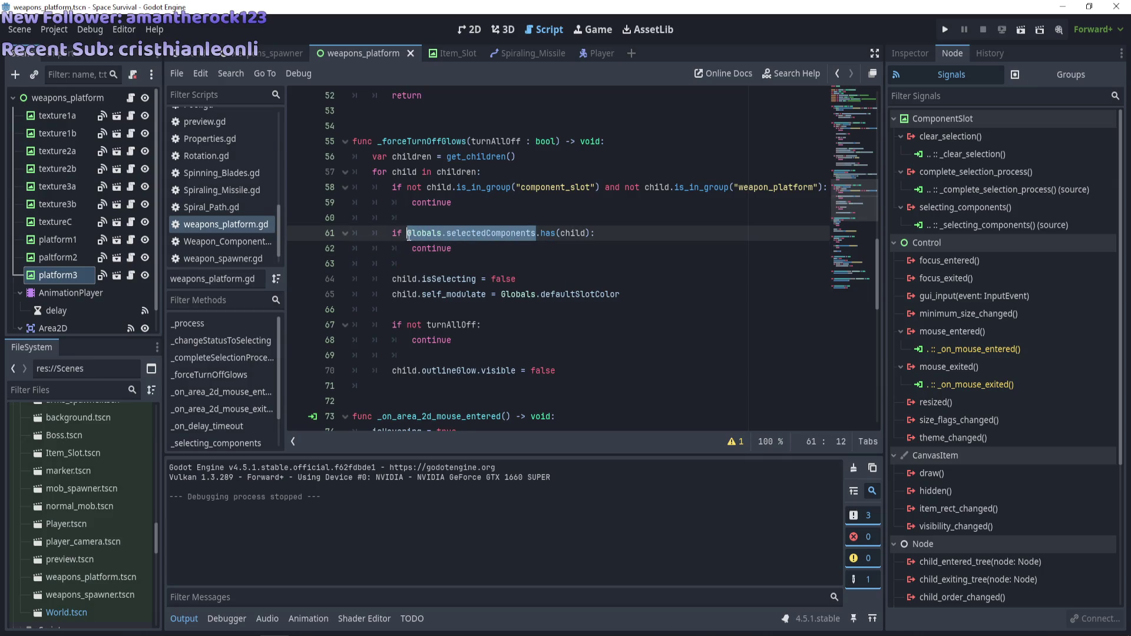
Add print(Globals.selectedComponents) at the top of _forceTurnOffGlows and save
left_click(616, 142)
key("Return")
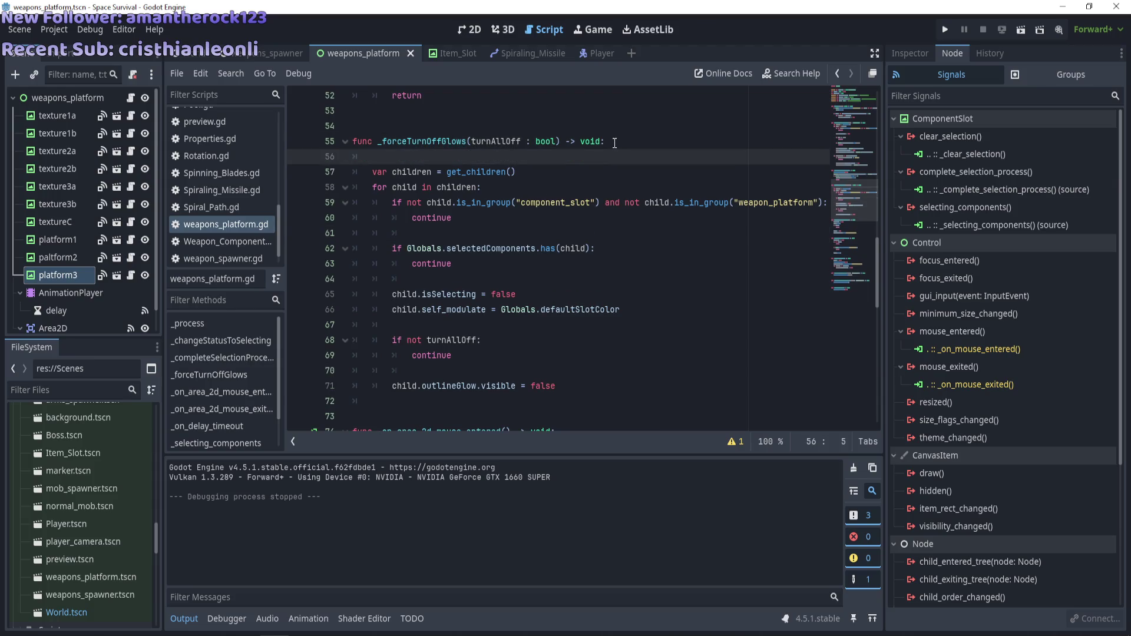
type("print(")
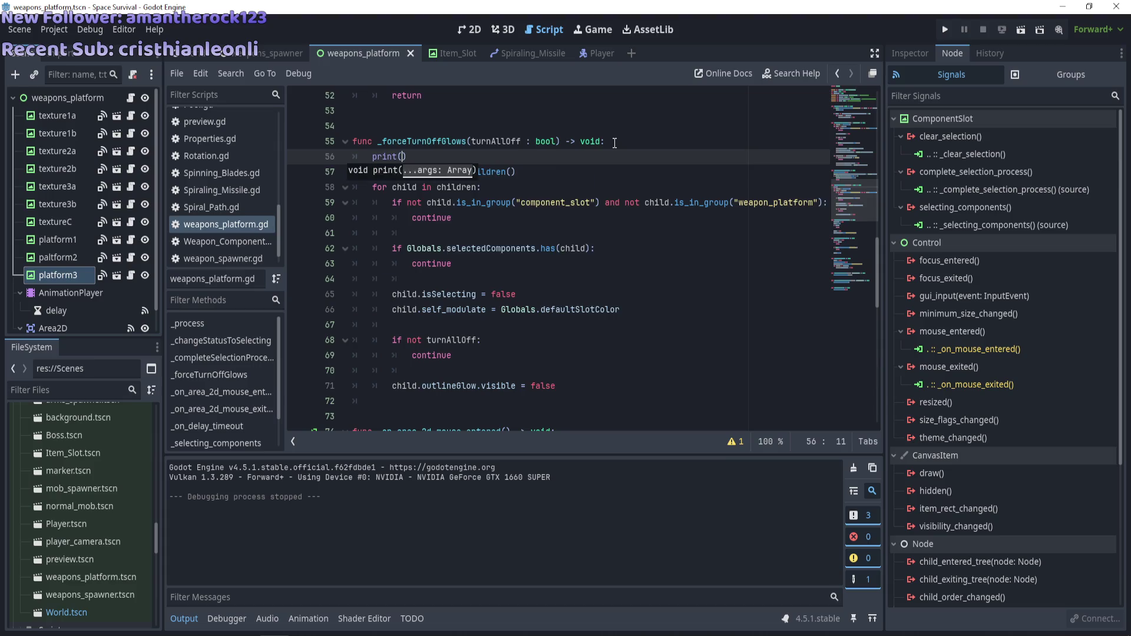
key("ctrl+v")
key("ctrl+s")
Run the game, place the star, eye, crosshair, ring and plus components, then stop it
scroll(613, 188, "up", 3)
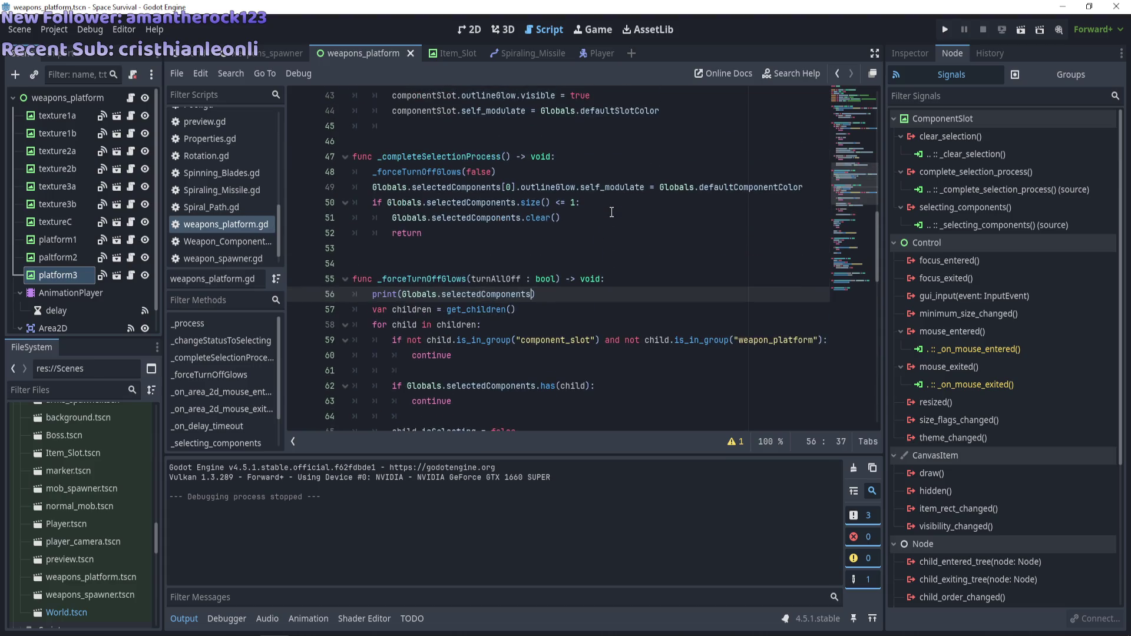
key("F5")
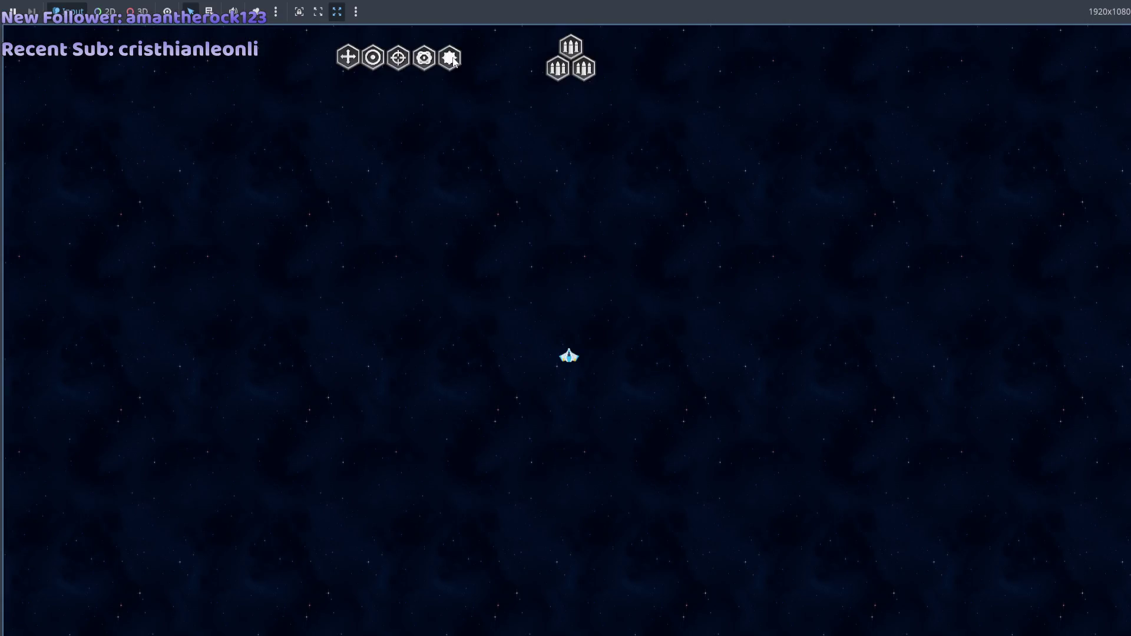
left_click(449, 57)
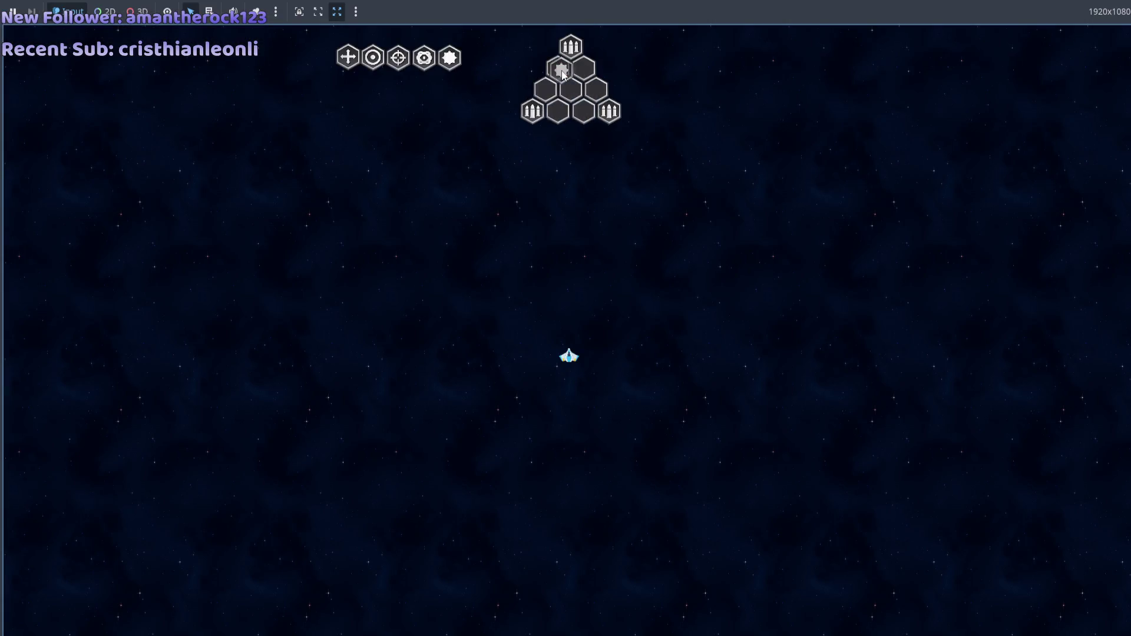
left_click(424, 57)
mouse_move(399, 57)
left_mouse_down()
mouse_move(570, 89)
mouse_move(419, 73)
mouse_move(557, 111)
left_mouse_up()
left_click_drag(349, 57, 583, 111)
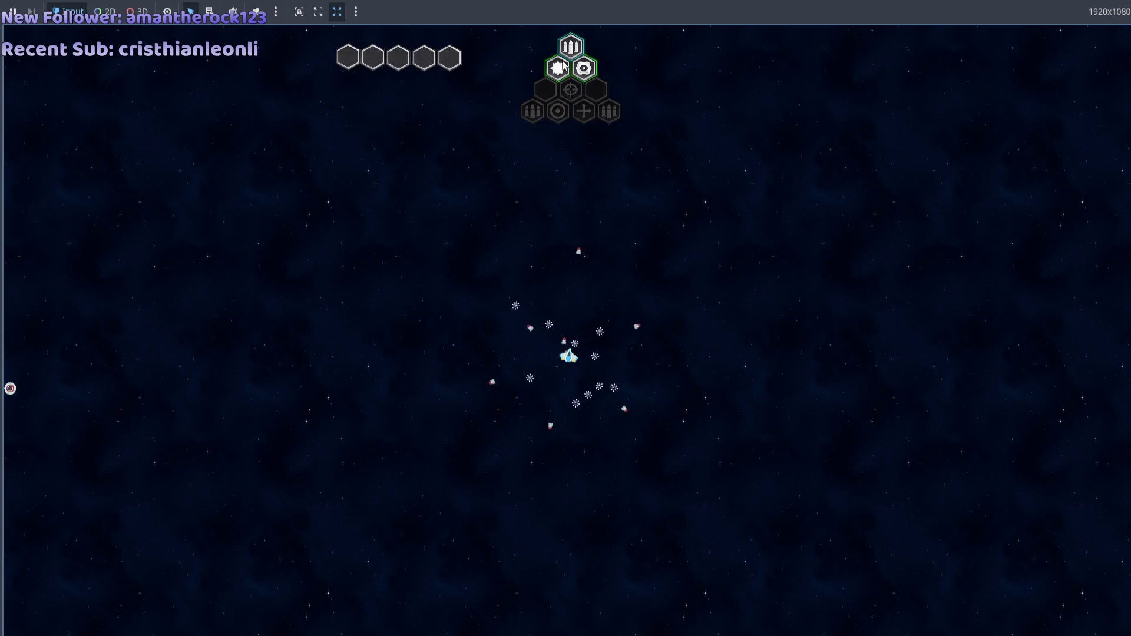
key("F8")
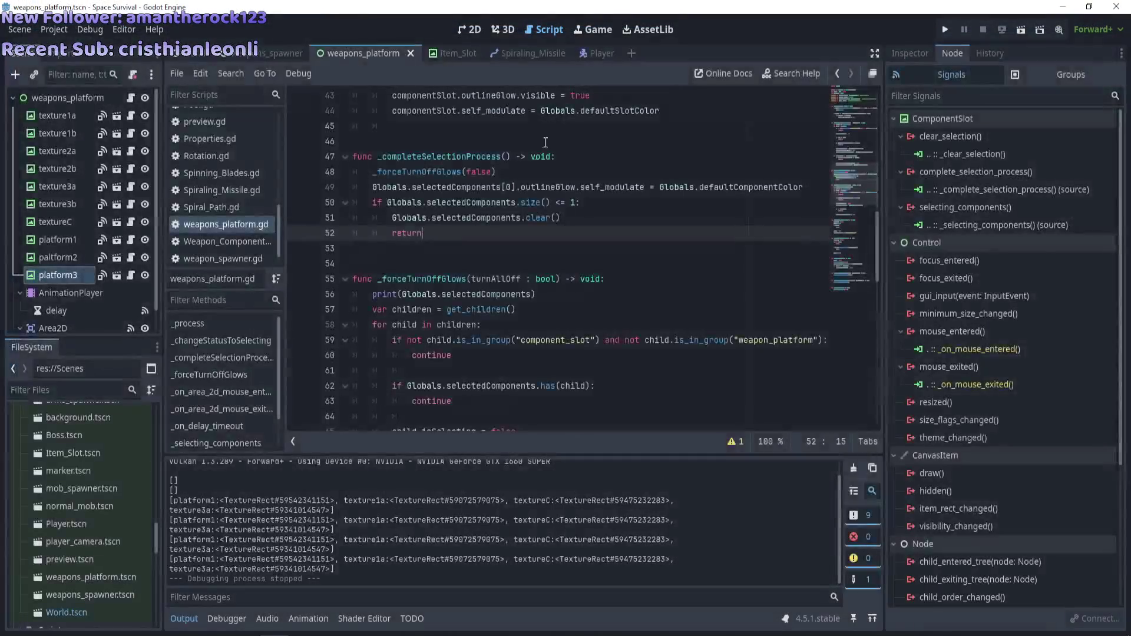
Return to the selectedComponents skip check on line 62
scroll(374, 536, "up", 1)
scroll(280, 584, "down", 1)
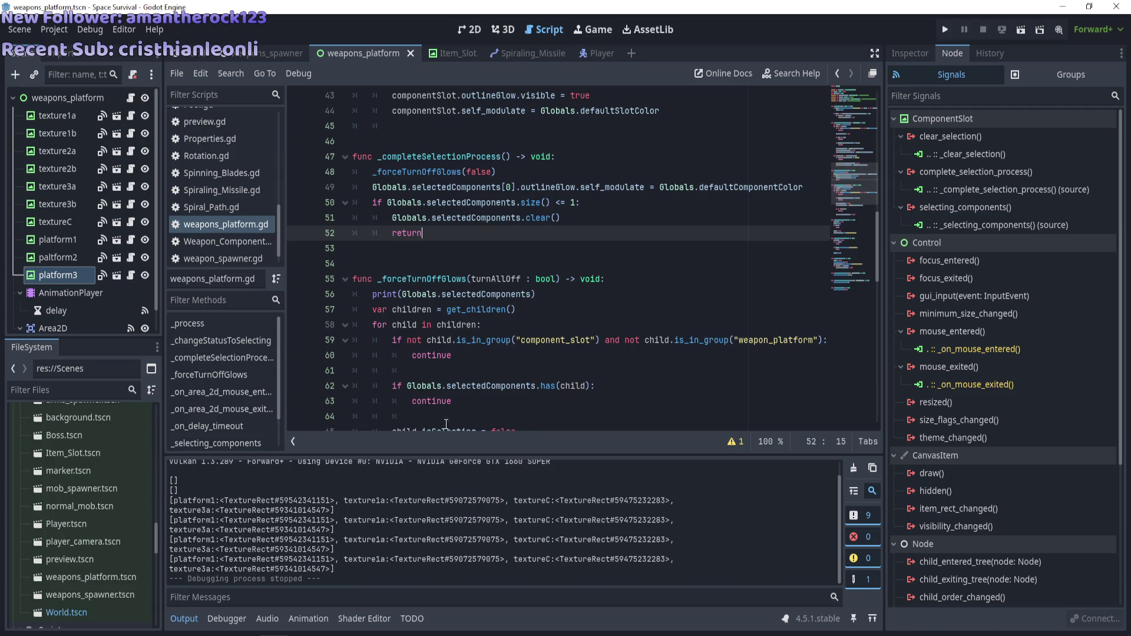
scroll(479, 412, "down", 2)
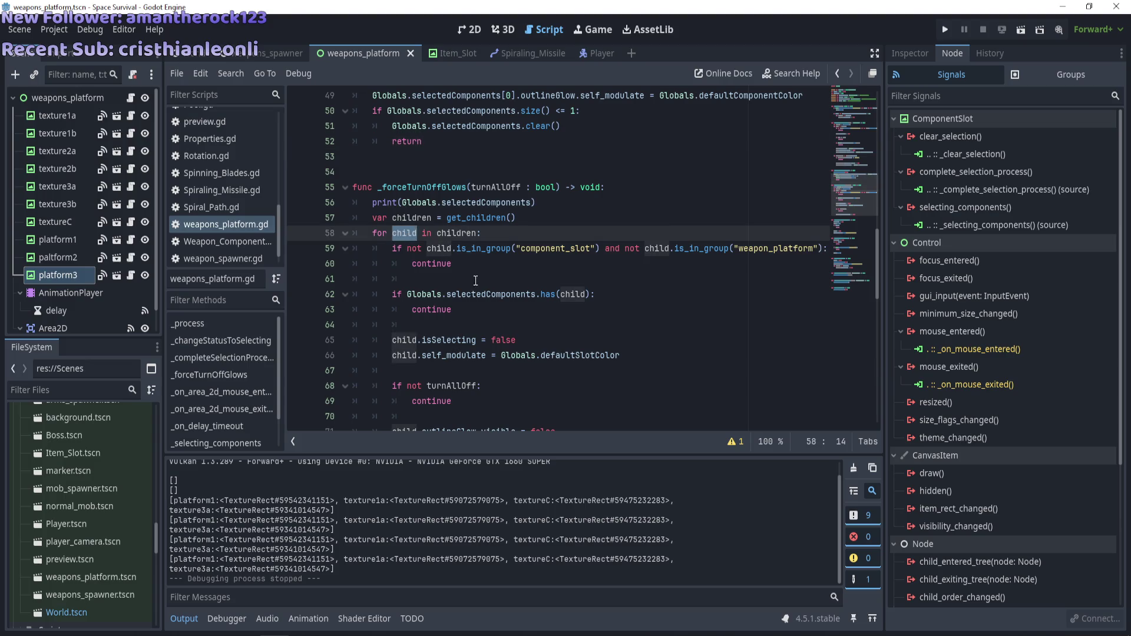
left_click(453, 301)
Add print("working") inside the selectedComponents skip branch, delete the line-56 print, and save
left_click(604, 295)
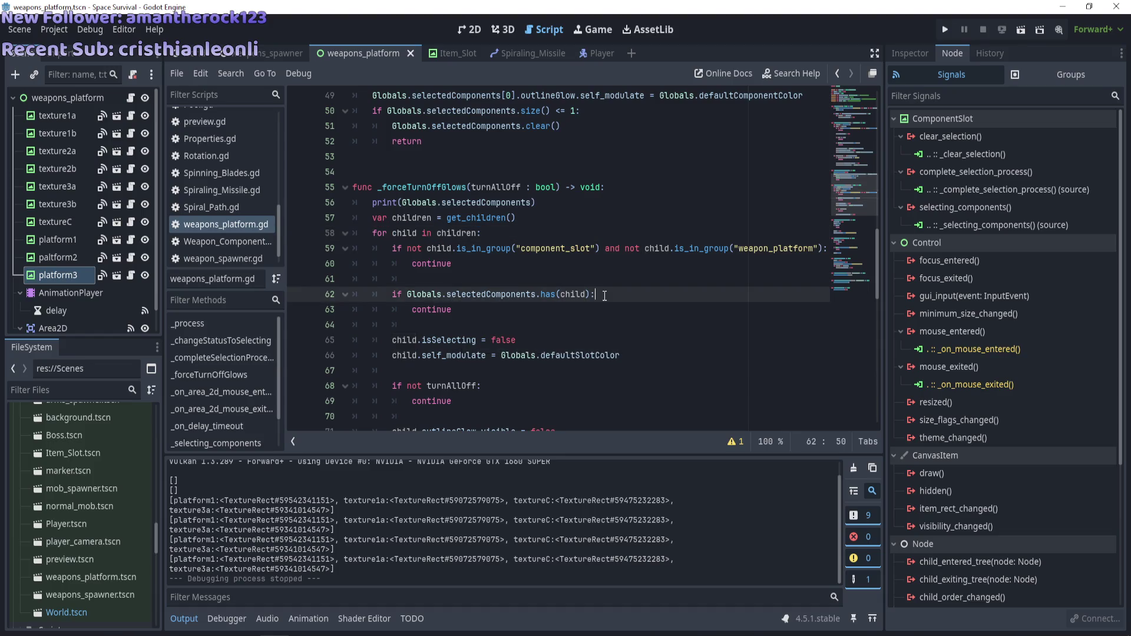
key("Return")
type("print")
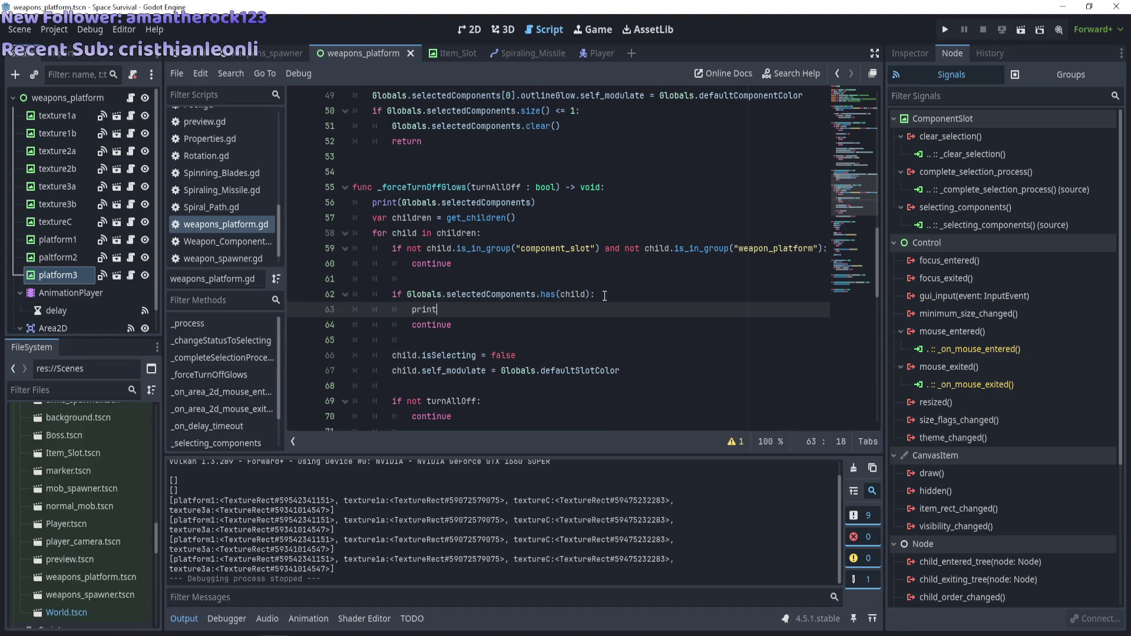
type("(\"working")
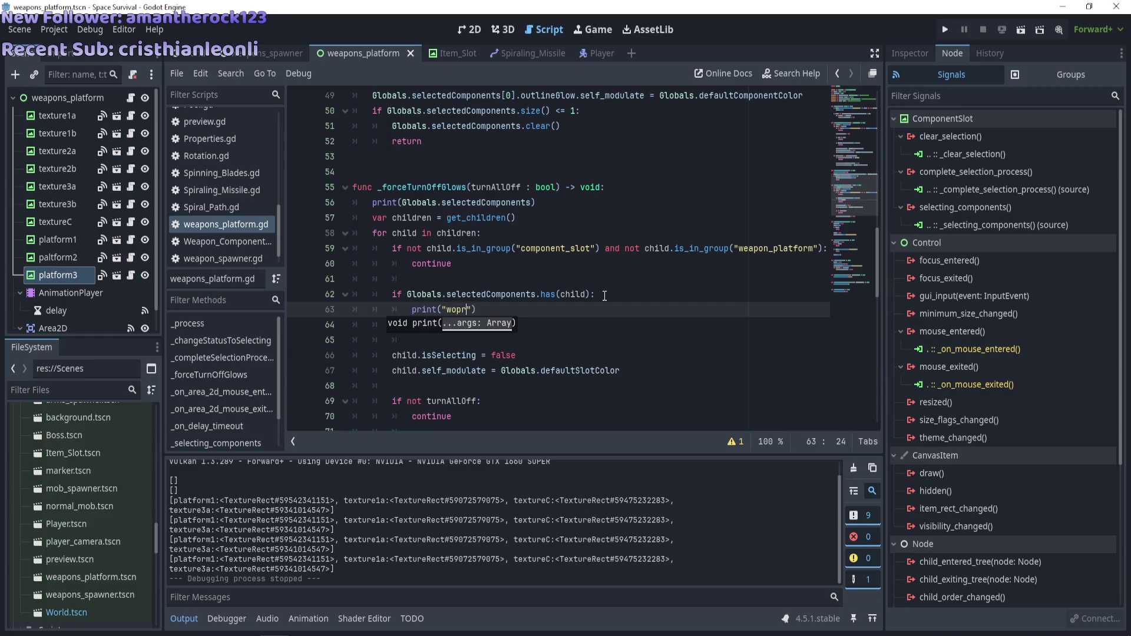
left_click_drag(535, 203, 352, 202)
key("BackSpace")
key("BackSpace")
key("ctrl+s")
Run the game embedded in the editor's Game workspace
key("F5")
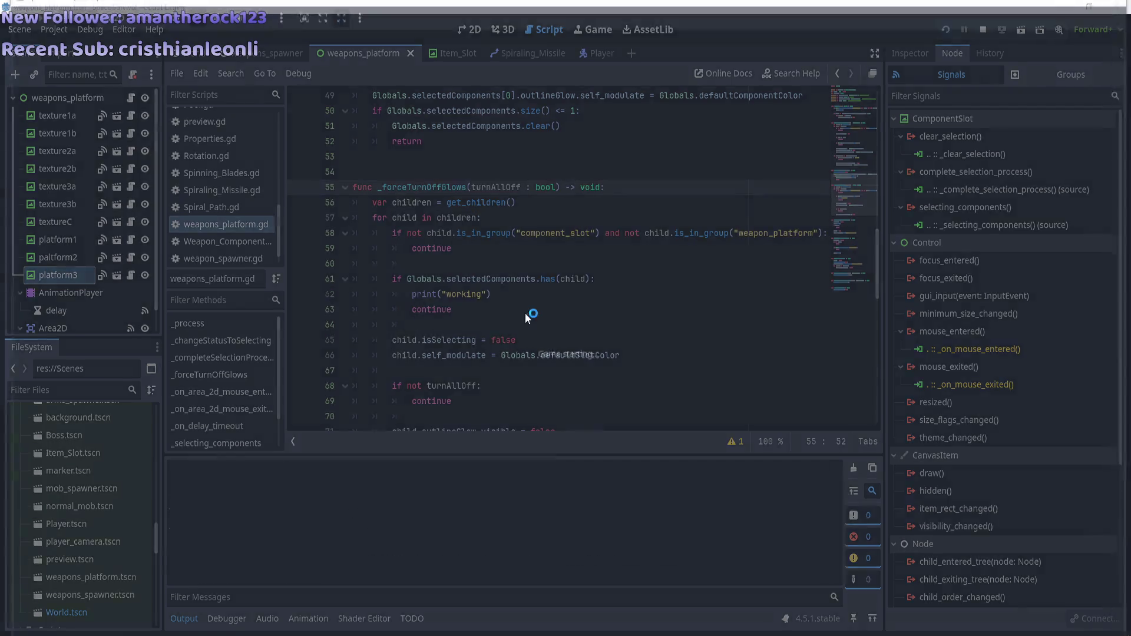
key("F8")
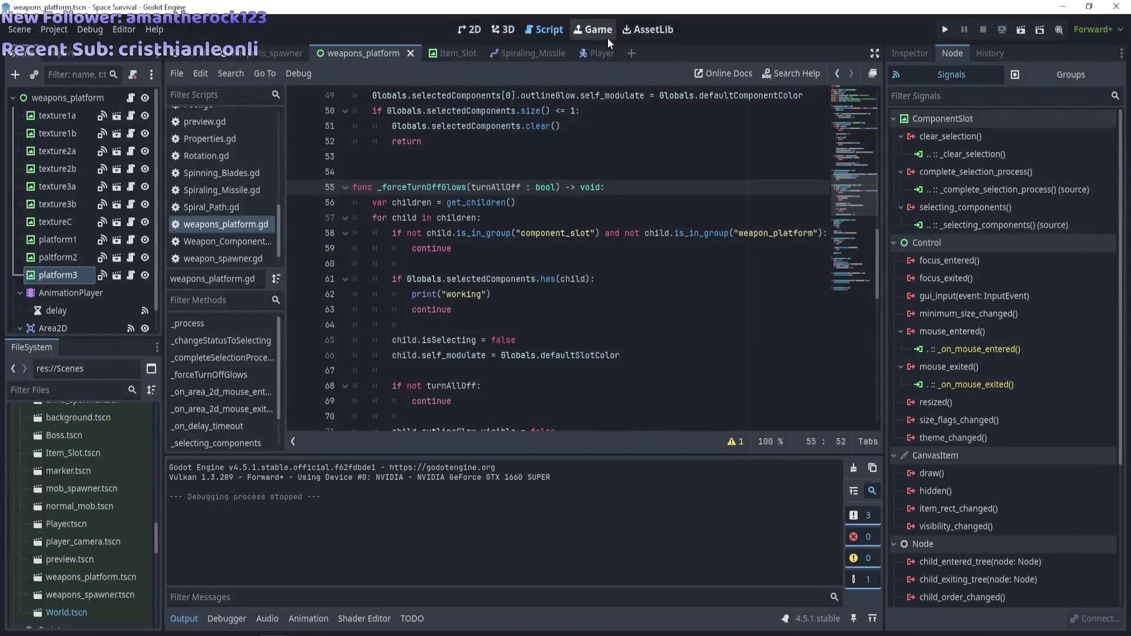
left_click(597, 30)
left_click(518, 73)
left_click(548, 91)
key("F5")
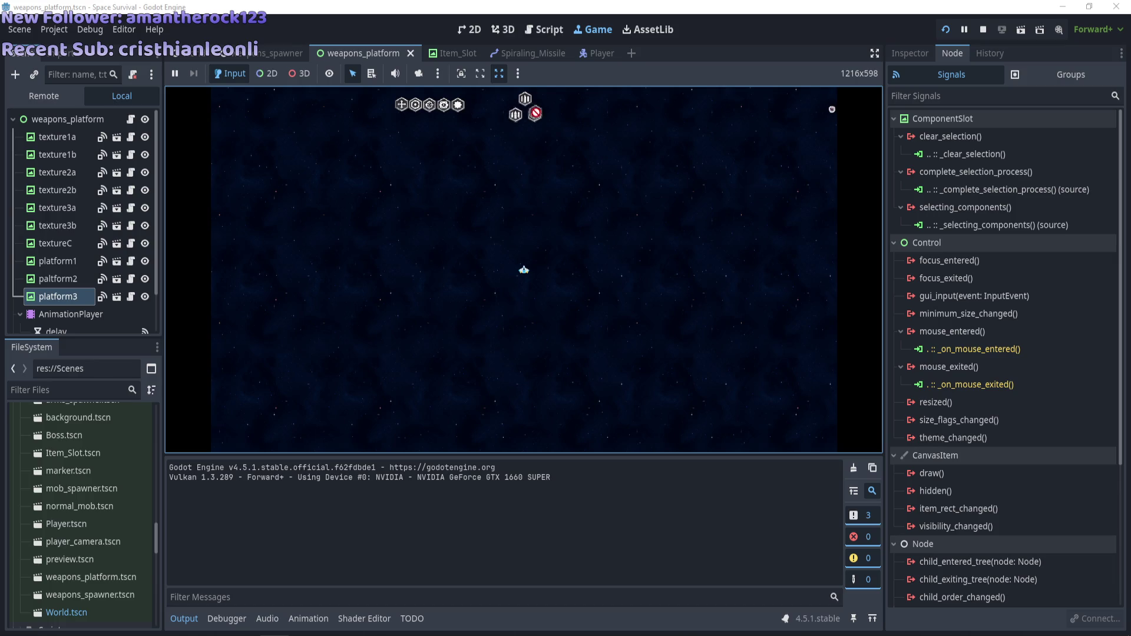
Place the gear, target and ring components into platform hexes and select a slot
left_click_drag(519, 118, 518, 112)
left_click_drag(429, 105, 525, 122)
mouse_move(421, 107)
left_mouse_down()
mouse_move(536, 141)
mouse_move(518, 134)
mouse_move(532, 111)
left_mouse_up()
mouse_move(399, 103)
left_mouse_down()
mouse_move(544, 136)
mouse_move(532, 134)
left_mouse_up()
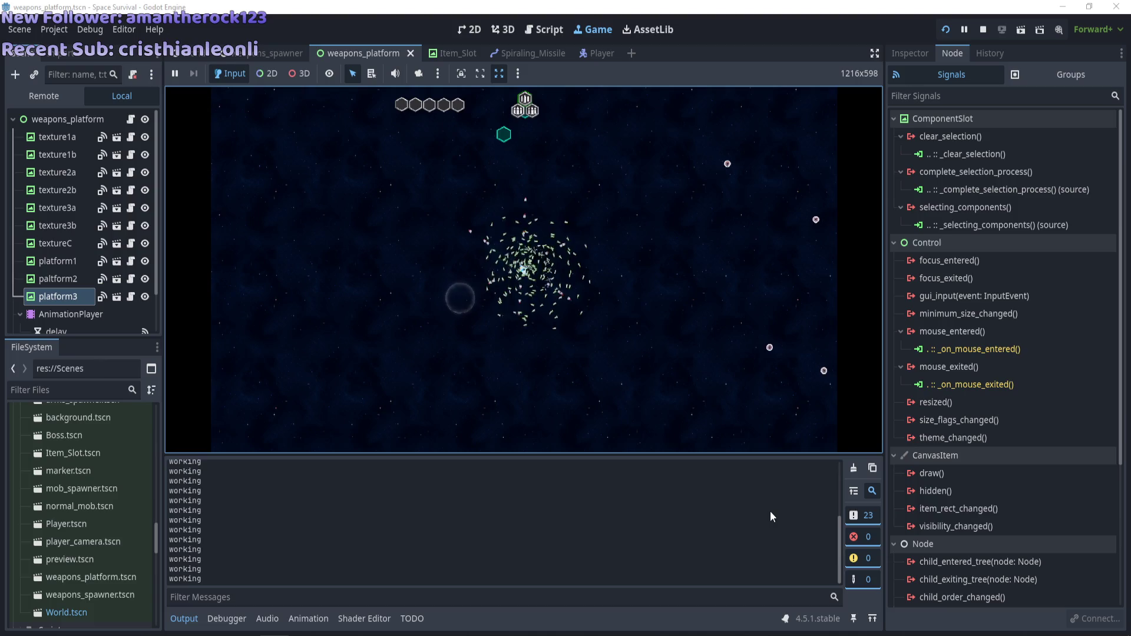
mouse_move(514, 108)
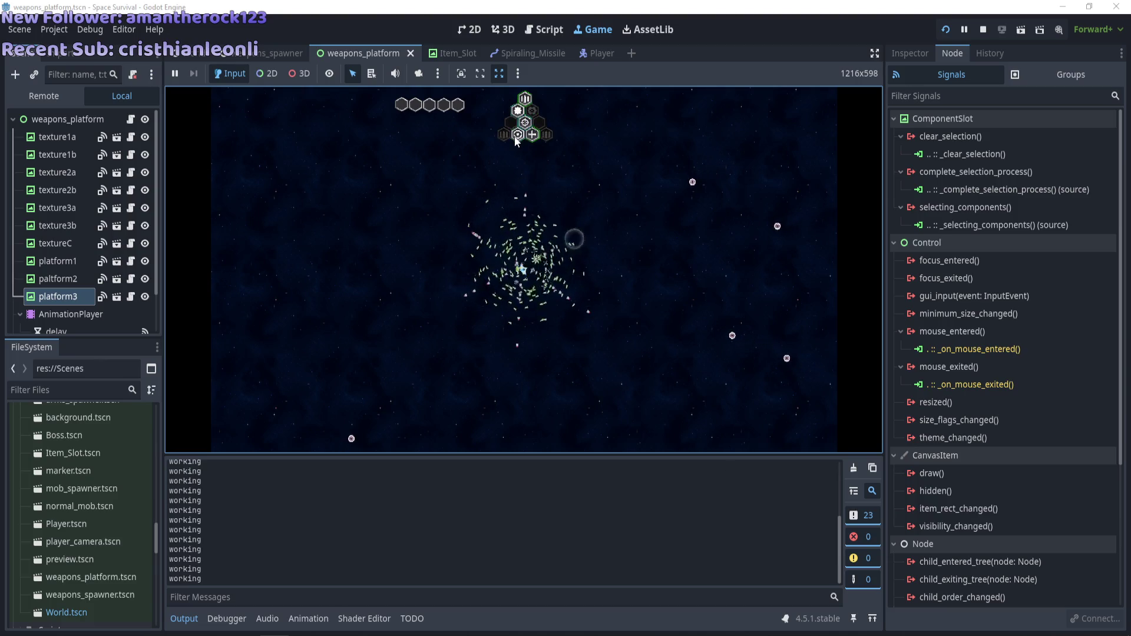
left_click(528, 101)
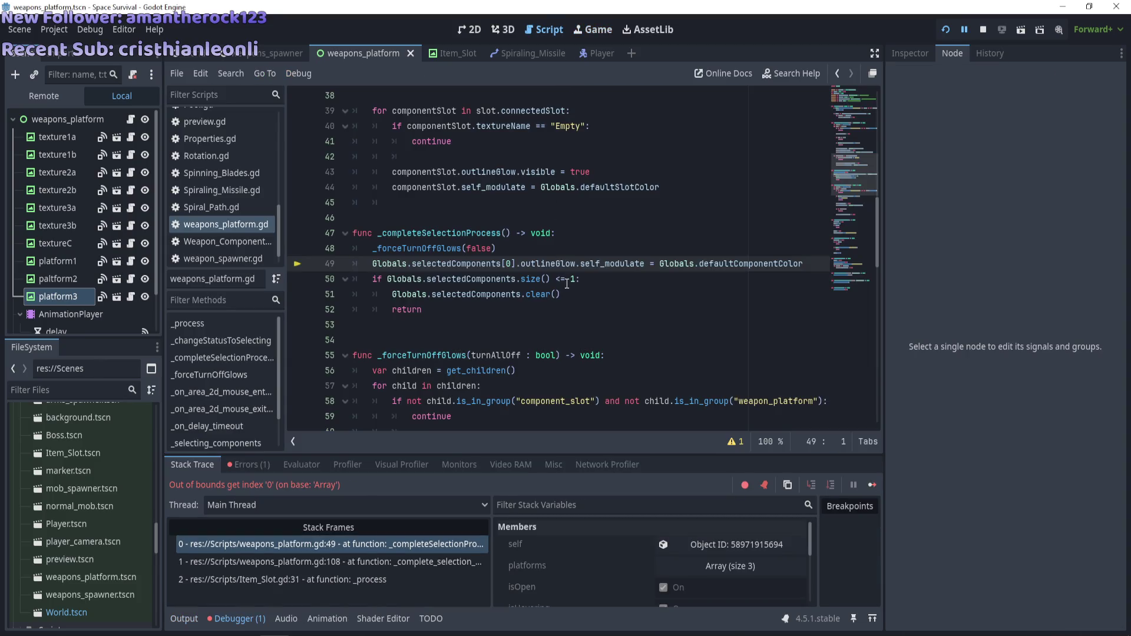
Relaunch after the error, place the gear and eye components, then stop the game
key("F5")
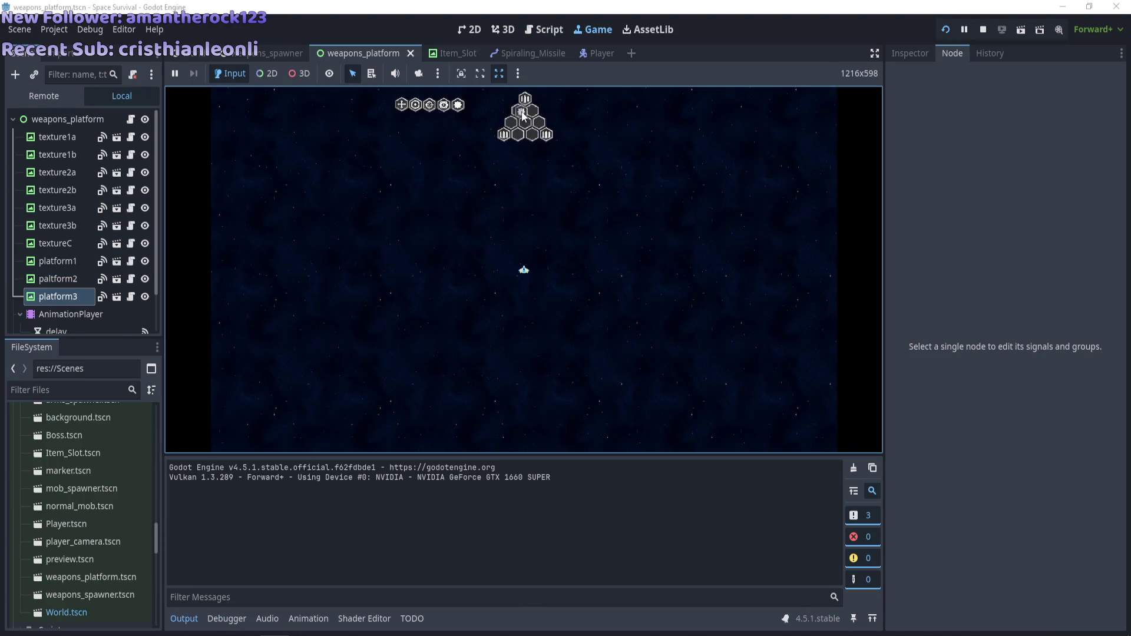
left_click_drag(522, 115, 521, 112)
mouse_move(444, 105)
left_mouse_down()
mouse_move(525, 122)
mouse_move(508, 132)
mouse_move(522, 143)
left_mouse_up()
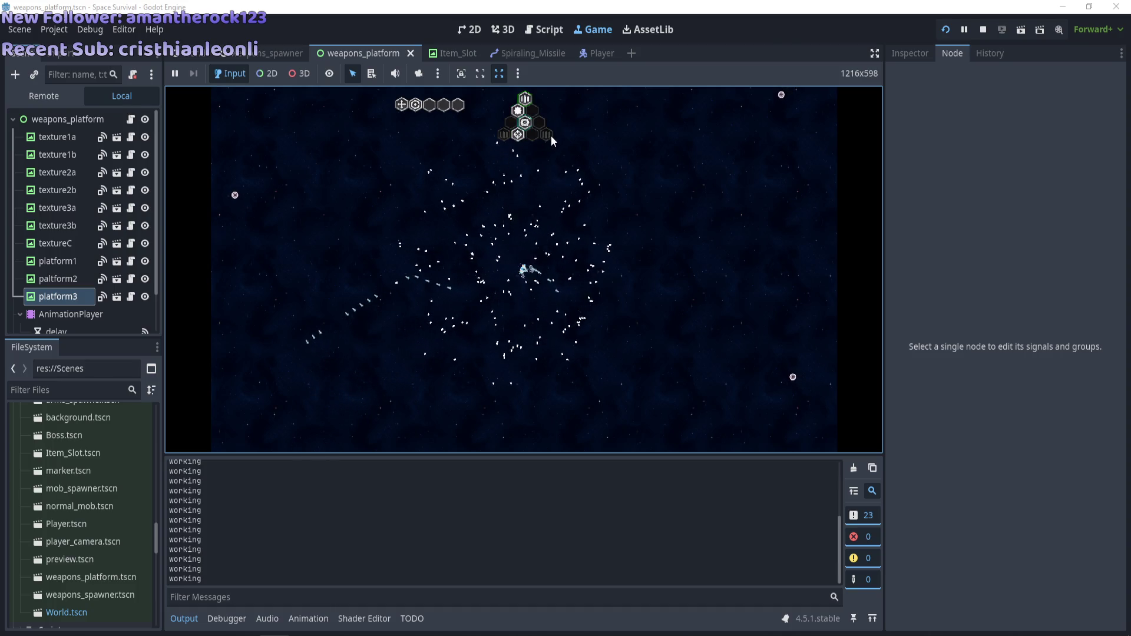
key("F8")
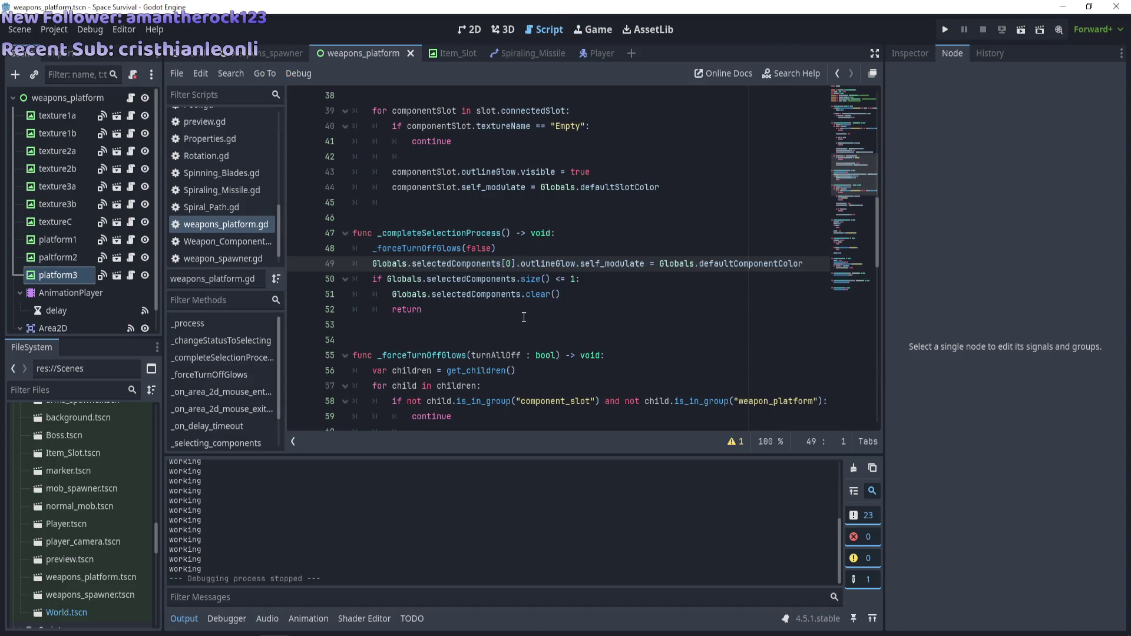
Undo the recent print edits so both debug prints are removed, and save weapons_platform.gd
scroll(523, 318, "down", 5)
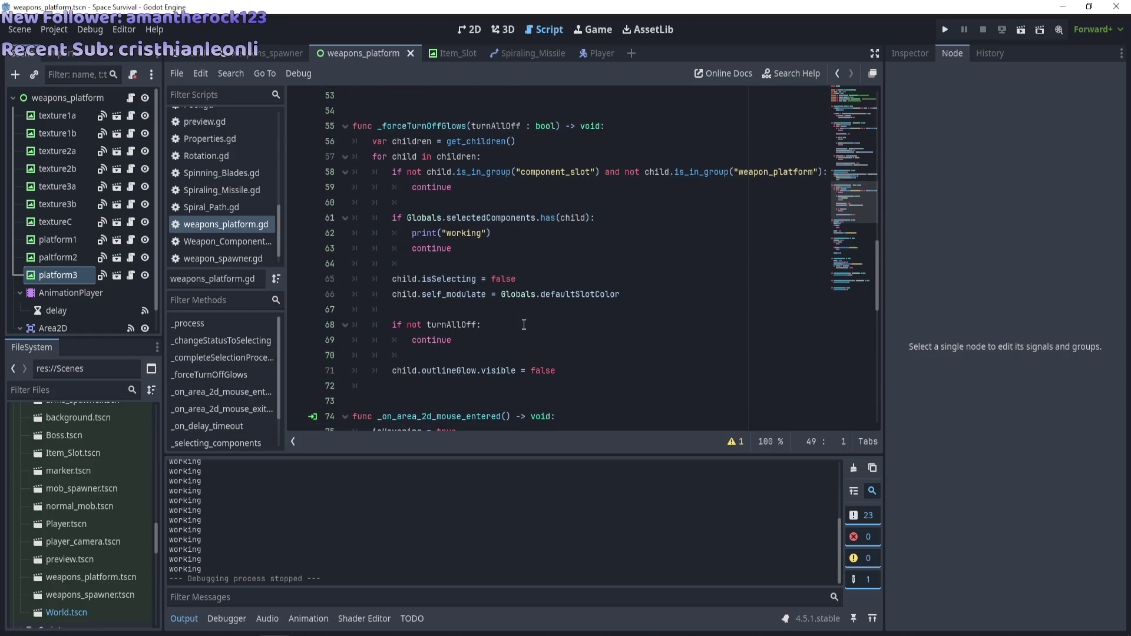
scroll(524, 325, "up", 3)
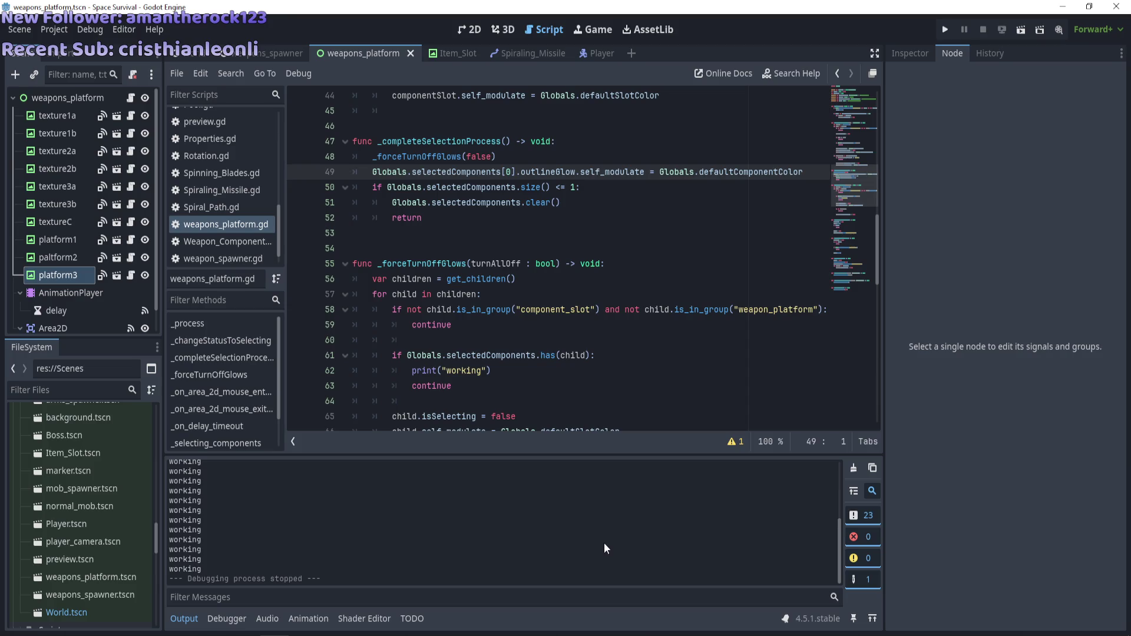
left_click_drag(513, 372, 339, 377)
scroll(377, 358, "down", 3)
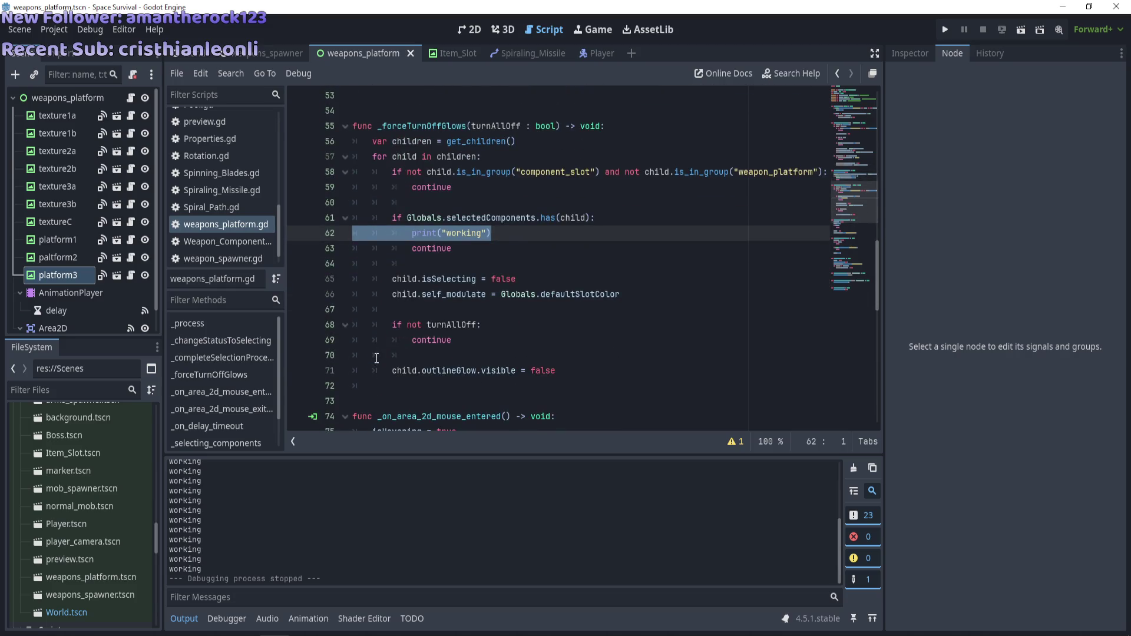
key("ctrl+z")
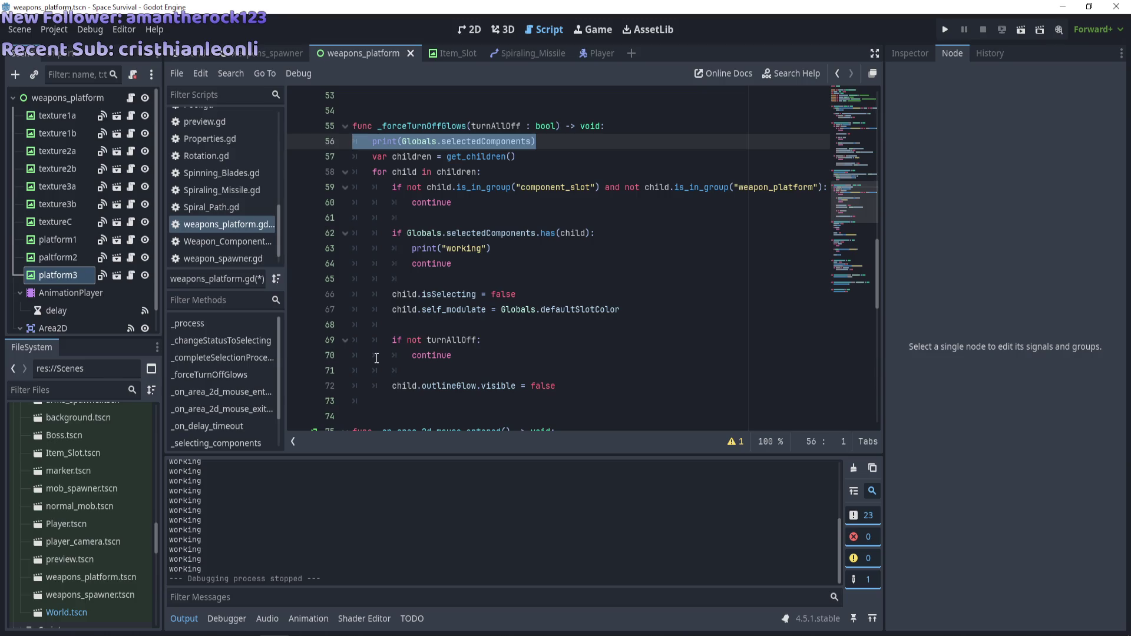
key("ctrl+z")
key("ctrl+z")
key("ctrl+z")
key("ctrl+z")
key("ctrl+z")
key("ctrl+z")
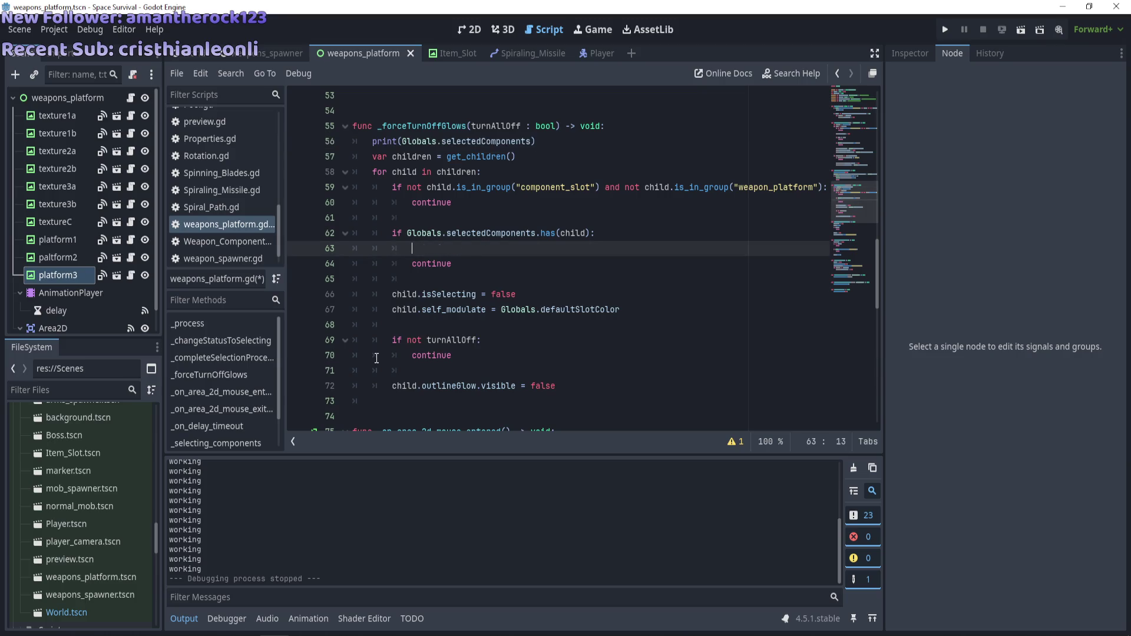
key("ctrl+z")
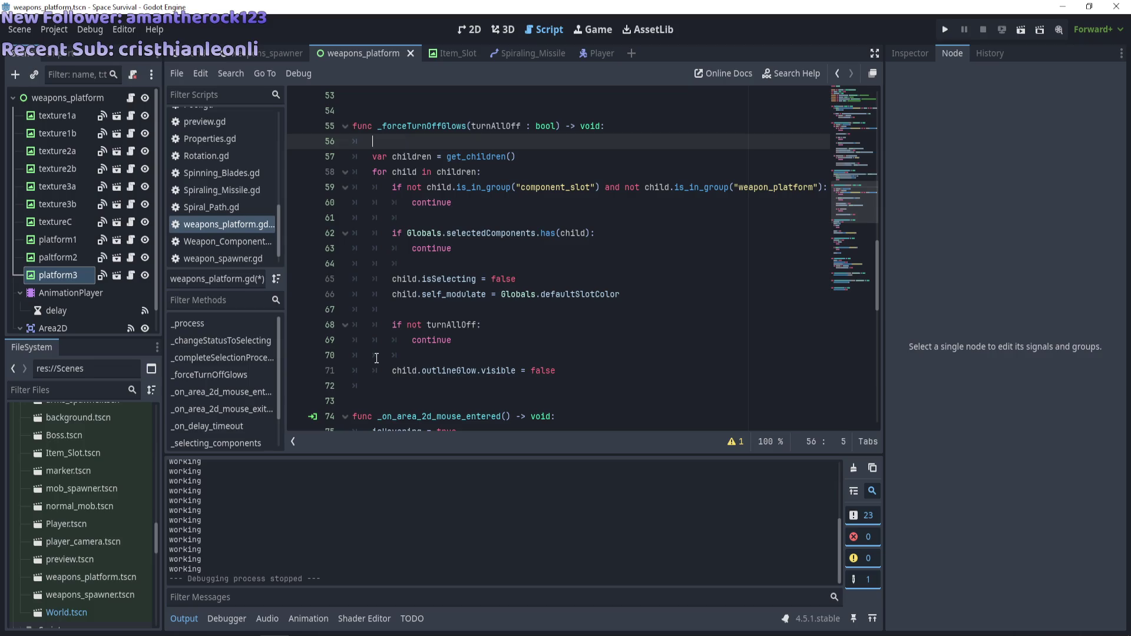
key("ctrl+s")
Delete the empty line inside _forceTurnOffGlows, save, and run the game
key("BackSpace")
key("BackSpace")
key("ctrl+s")
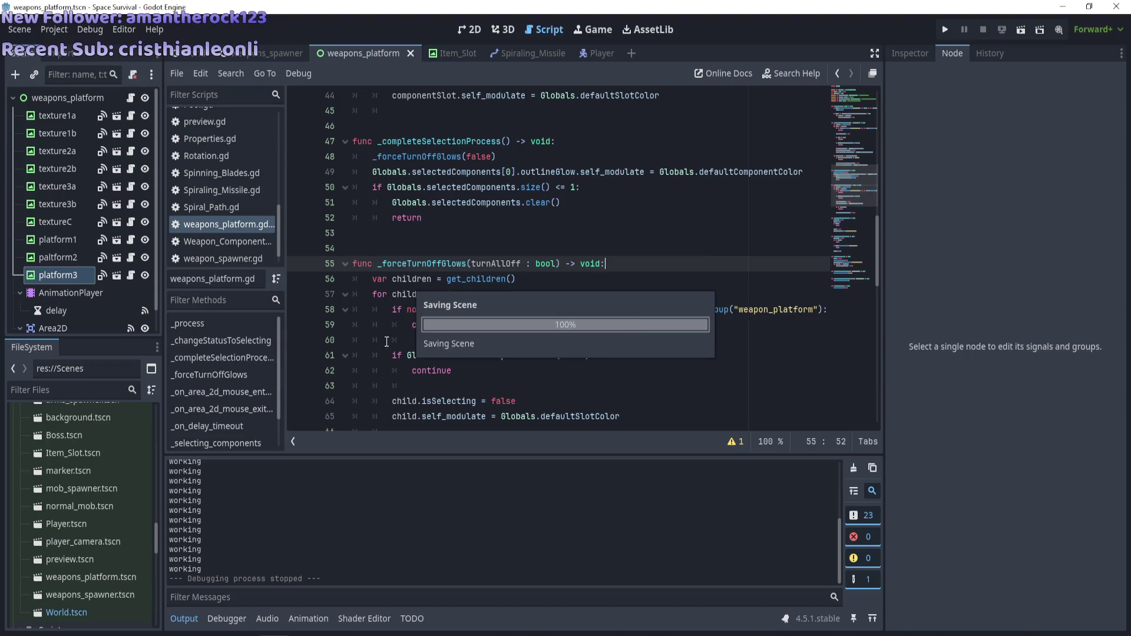
scroll(411, 321, "down", 1)
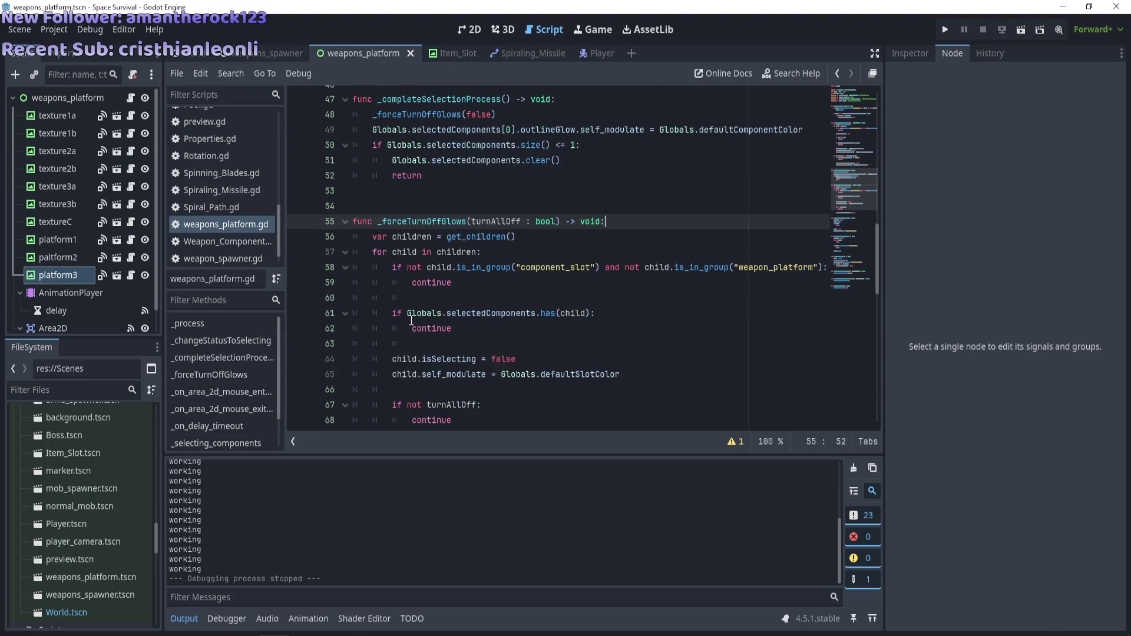
scroll(411, 321, "up", 2)
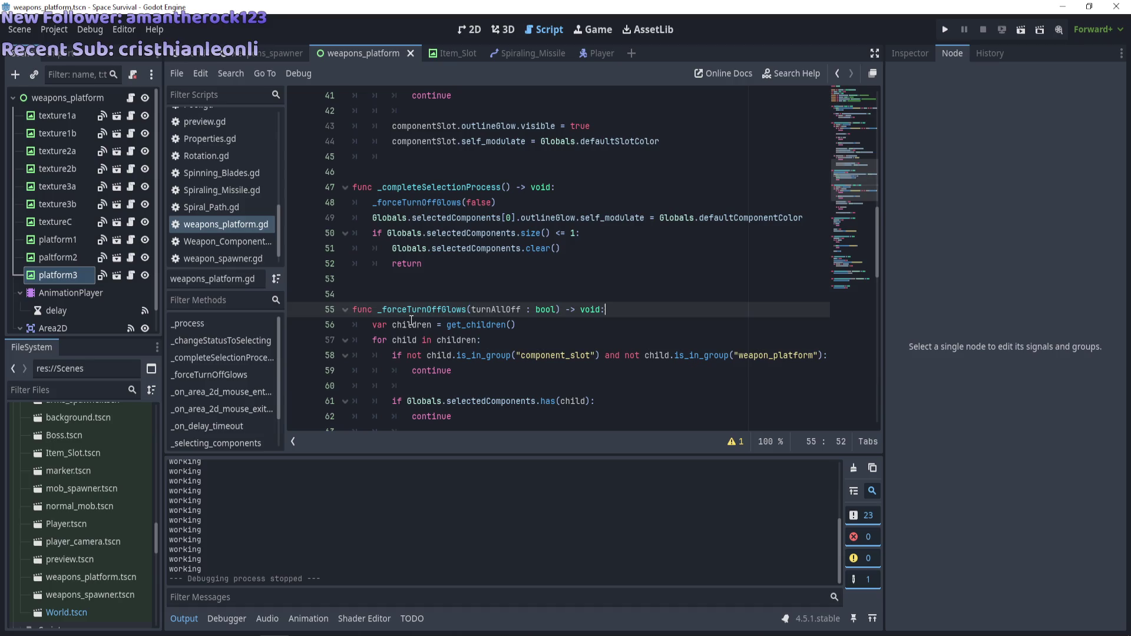
key("F5")
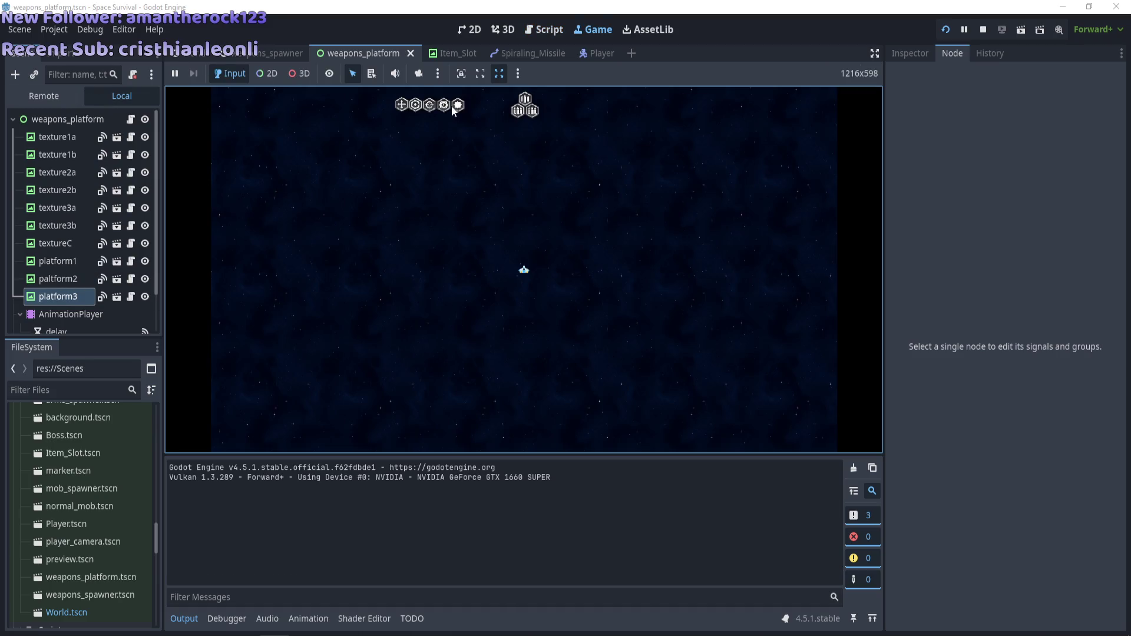
Drag weapon icons into the pyramid's middle and bottom-left hexes, then stop the game
left_click(454, 106)
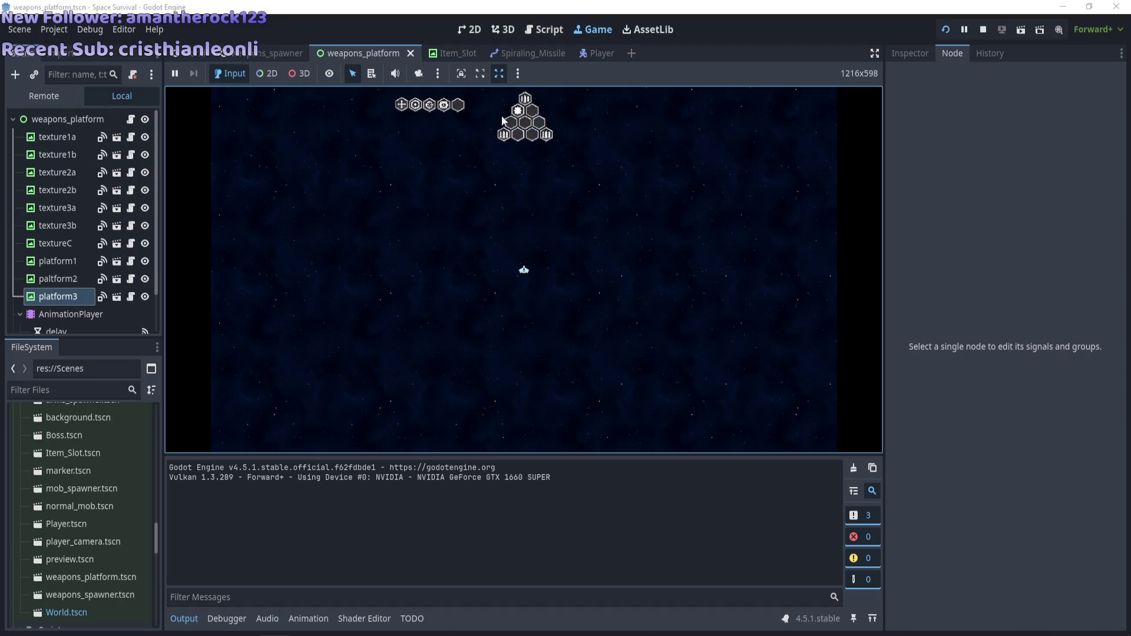
left_click(443, 107)
left_click_drag(433, 109, 525, 124)
mouse_move(433, 109)
left_mouse_down()
mouse_move(521, 144)
mouse_move(406, 107)
mouse_move(532, 134)
left_mouse_up()
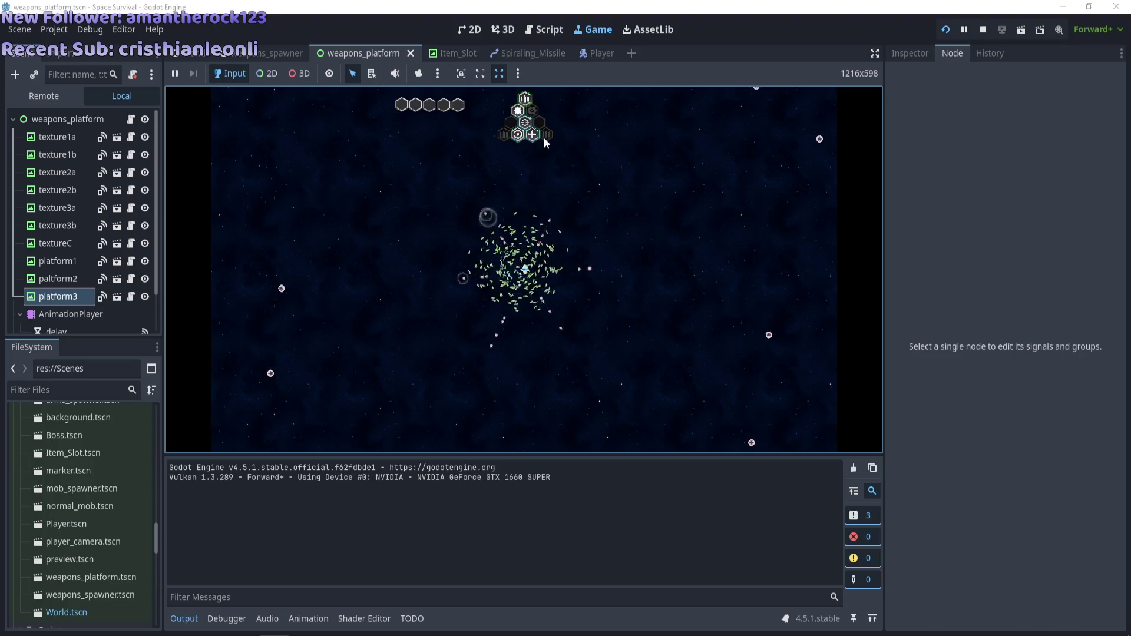
key("F8")
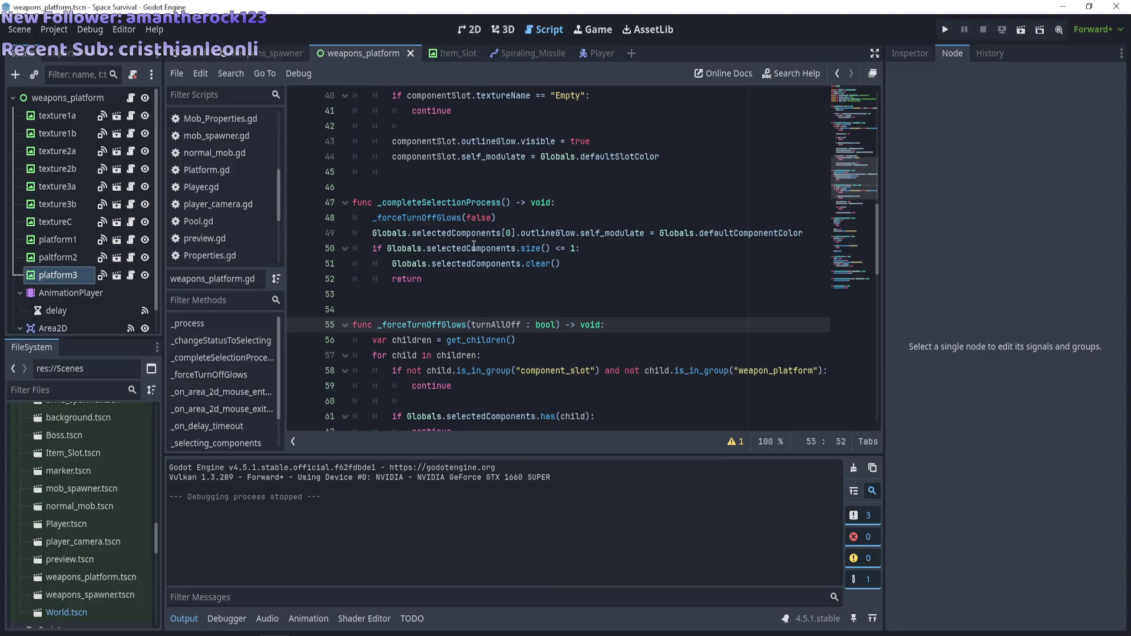
Open Item_Slot.gd at the clear_selection line of _hoveringPlatform, then run the game again
scroll(292, 230, "down", 4)
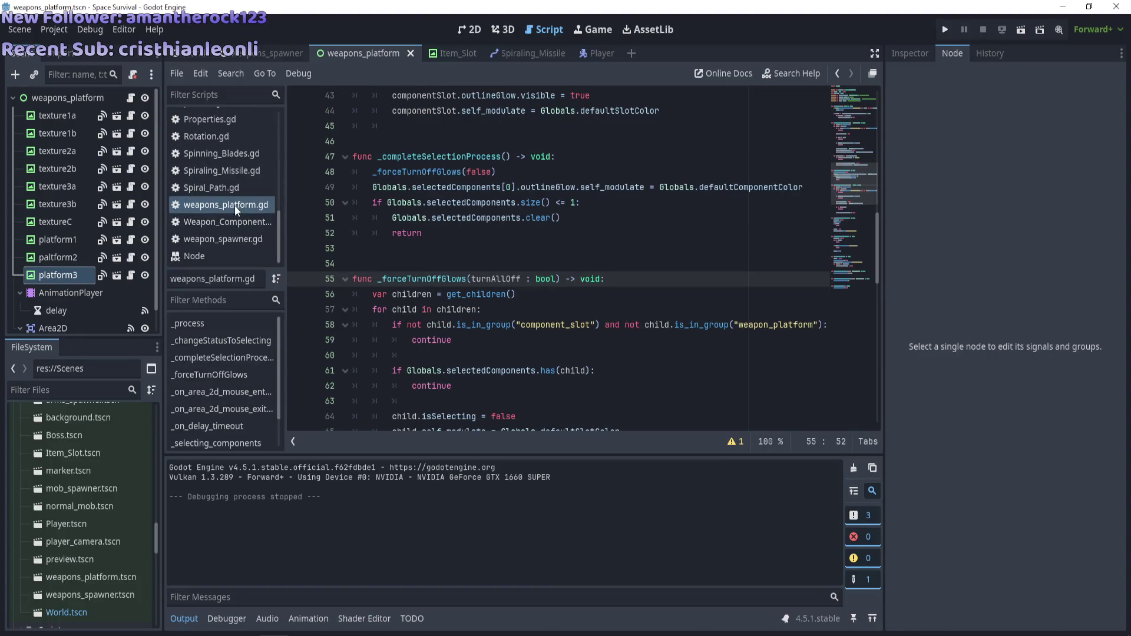
scroll(224, 200, "up", 3)
scroll(224, 200, "up", 2)
left_click(218, 124)
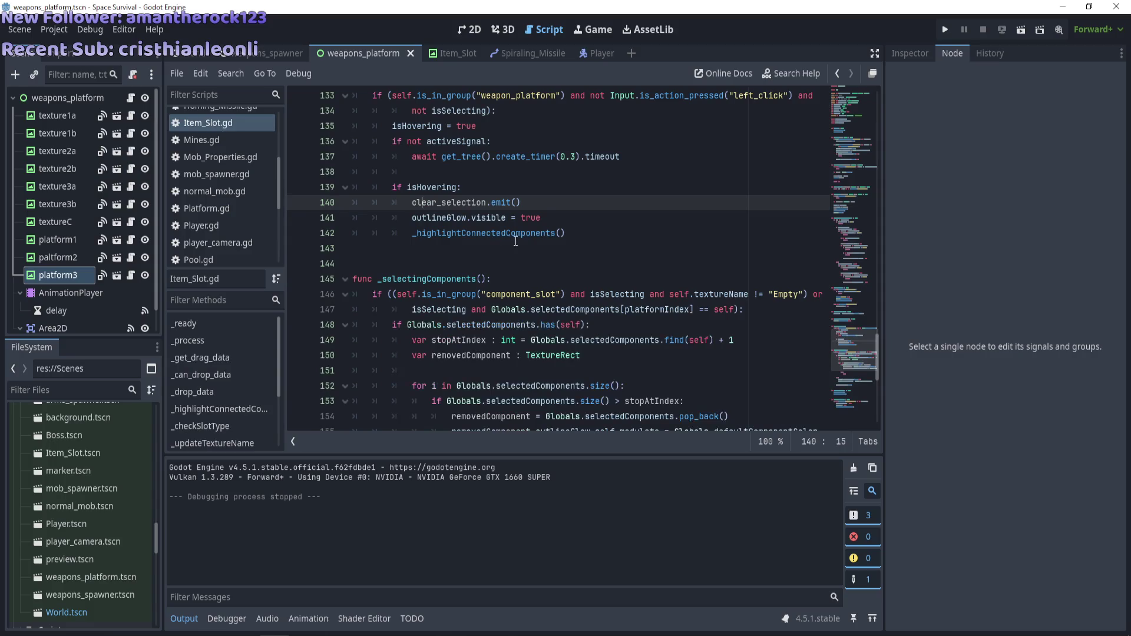
left_click(550, 250)
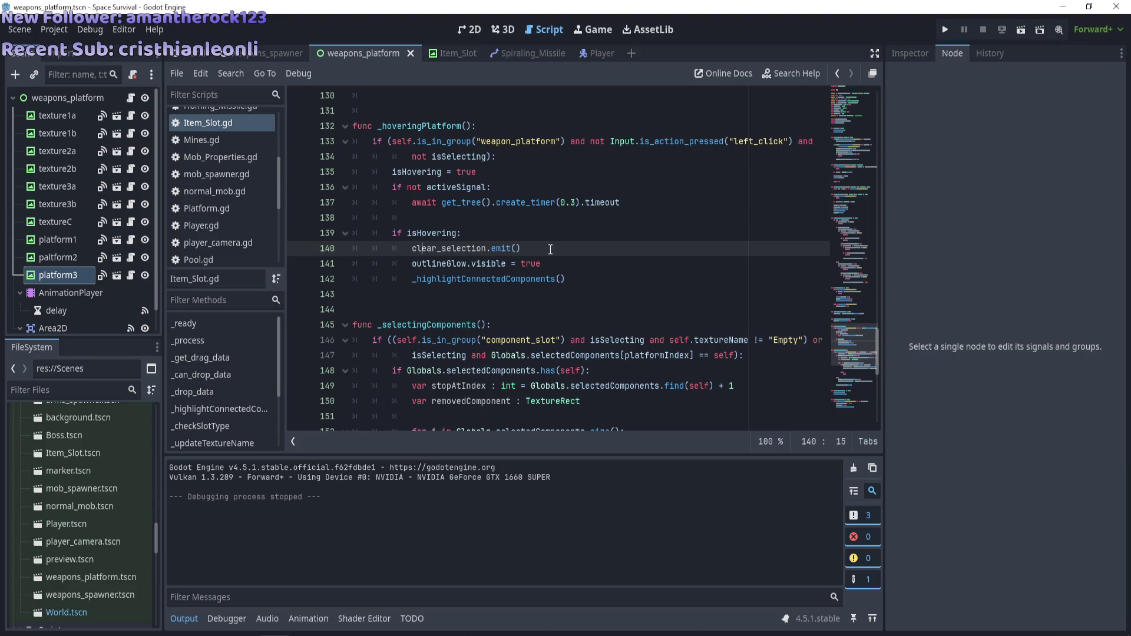
key("F5")
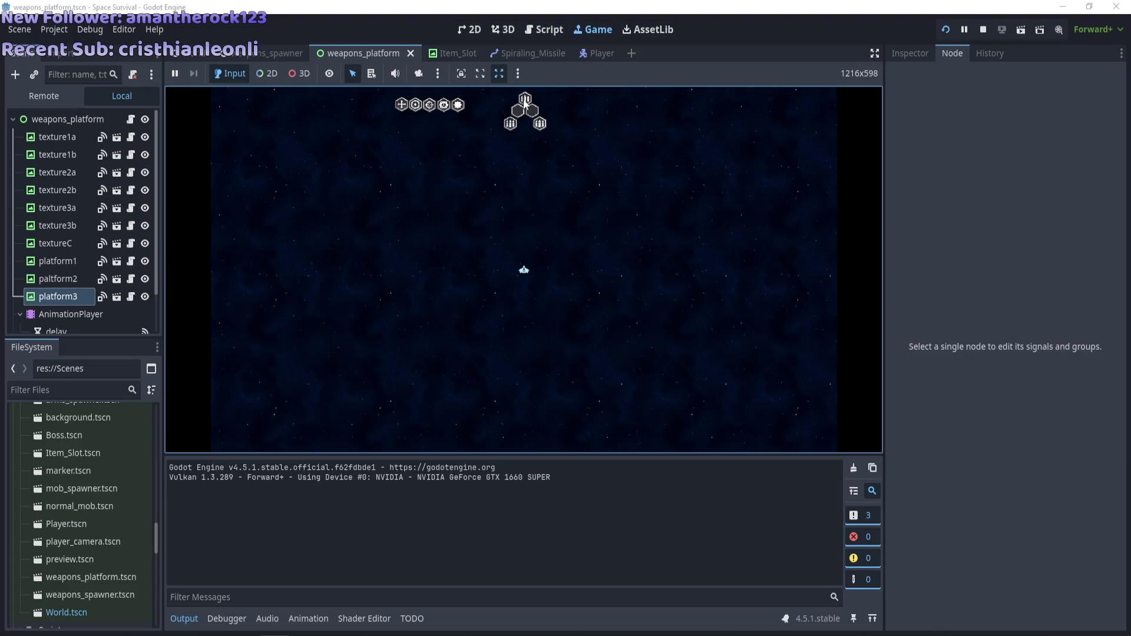
Place the 4th, 5th and crosshair weapon icons into the pyramid, then stop the game
left_click_drag(520, 112, 520, 112)
left_click_drag(444, 105, 525, 122)
left_click_drag(433, 105, 517, 135)
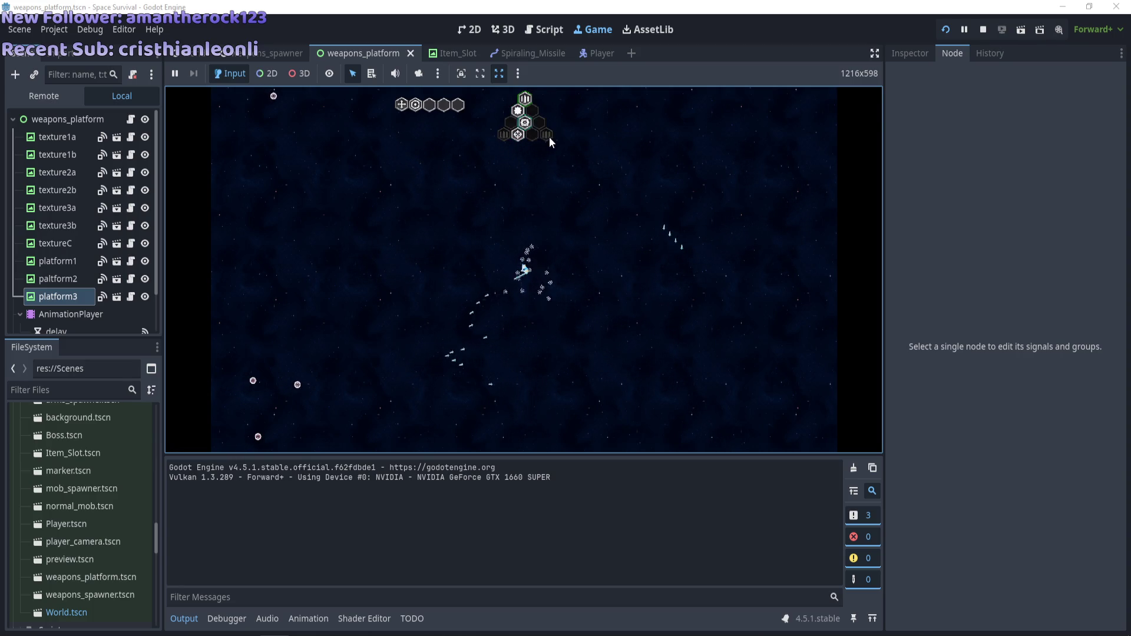
key("F8")
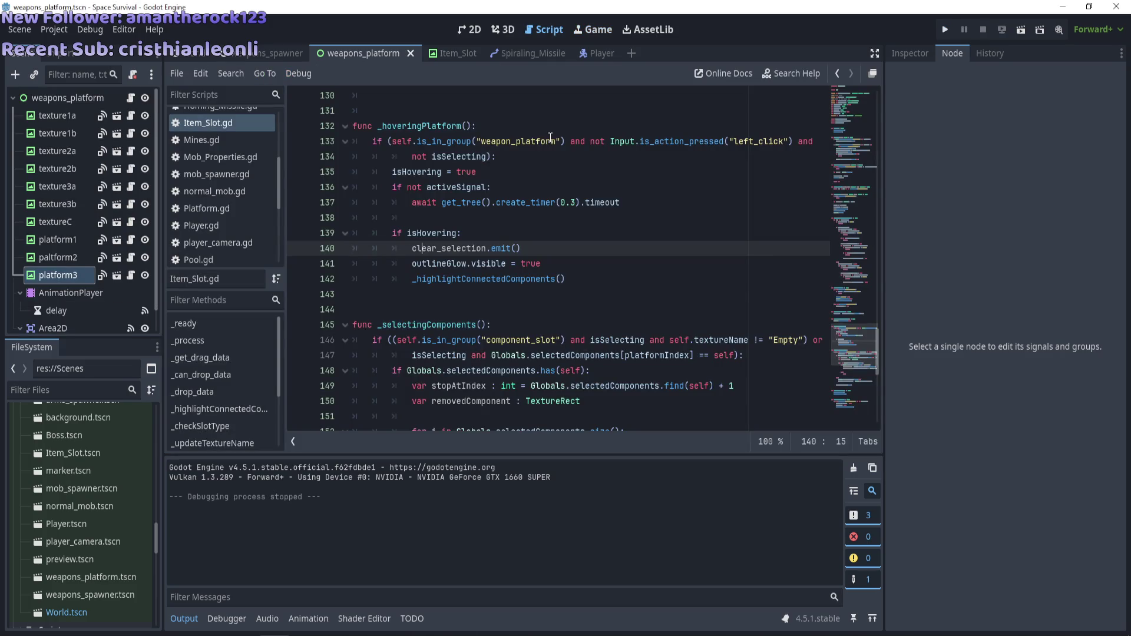
Switch the script editor back to weapons_platform.gd
scroll(219, 212, "down", 5)
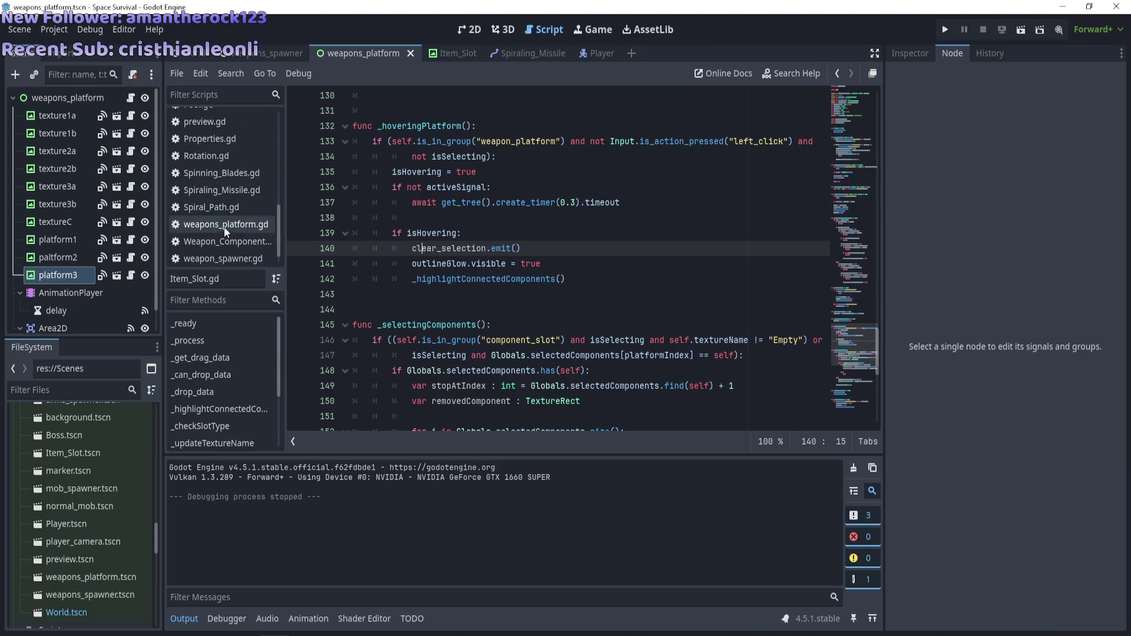
left_click(224, 225)
scroll(458, 268, "down", 12)
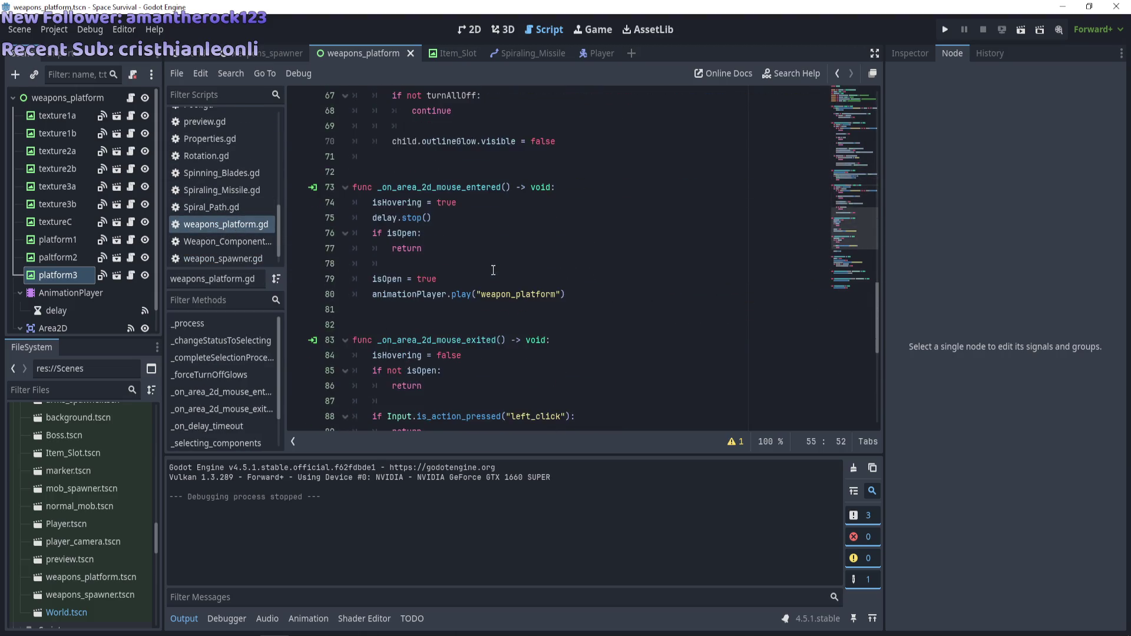
scroll(494, 271, "down", 4)
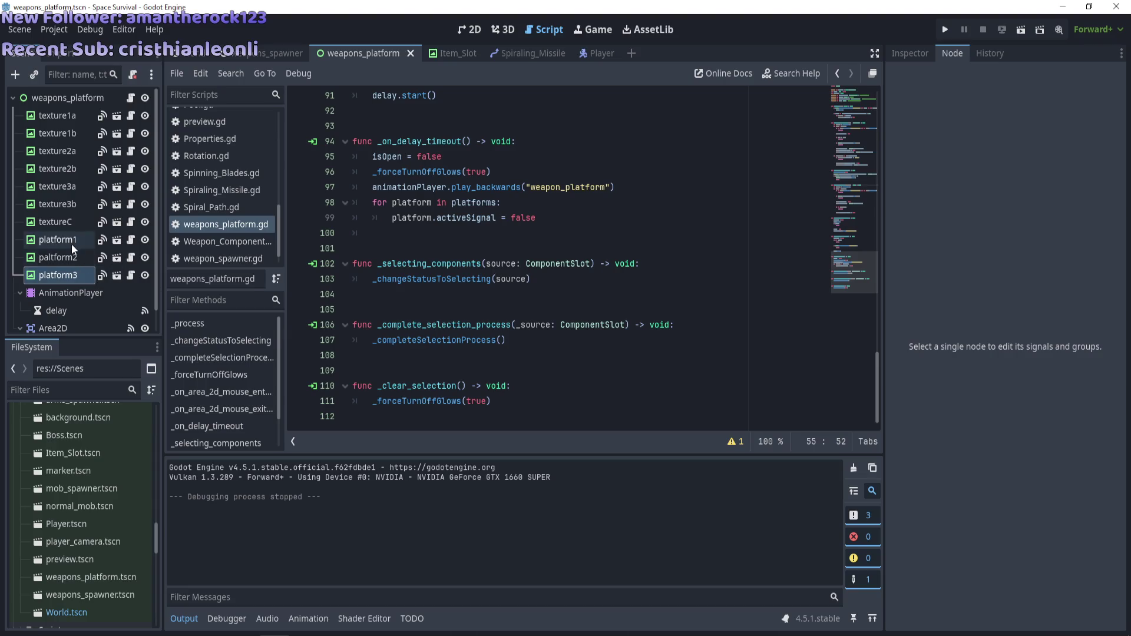
Inspect the signal connections of platform1, paltform2 and platform3, including clear_selection and complete_selection_process
left_click(72, 243)
left_click(74, 260)
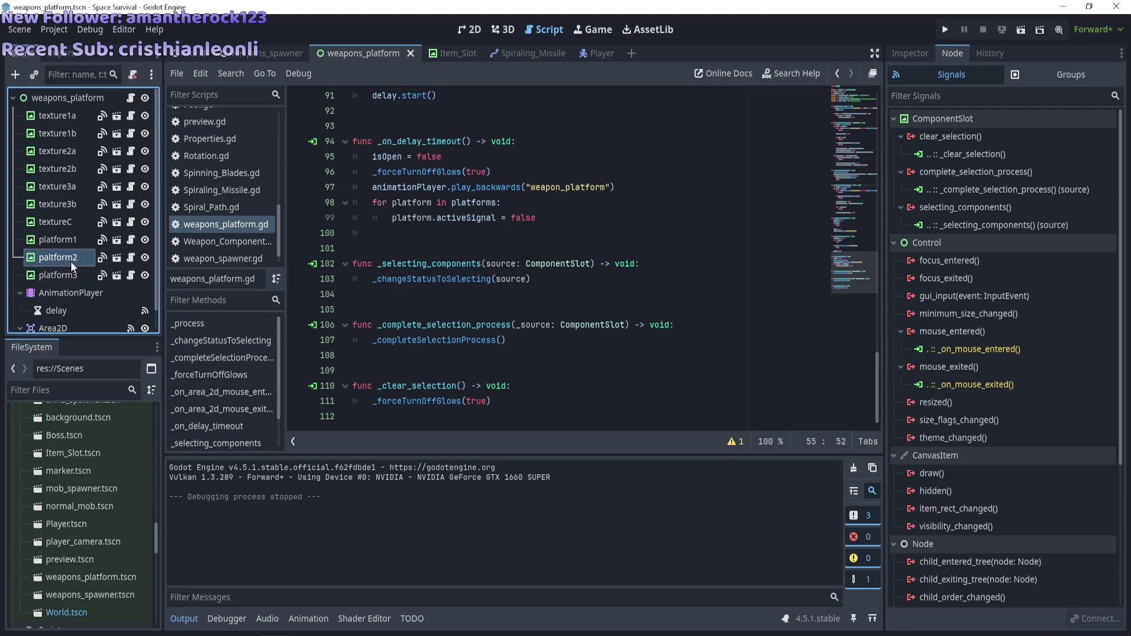
left_click(59, 275)
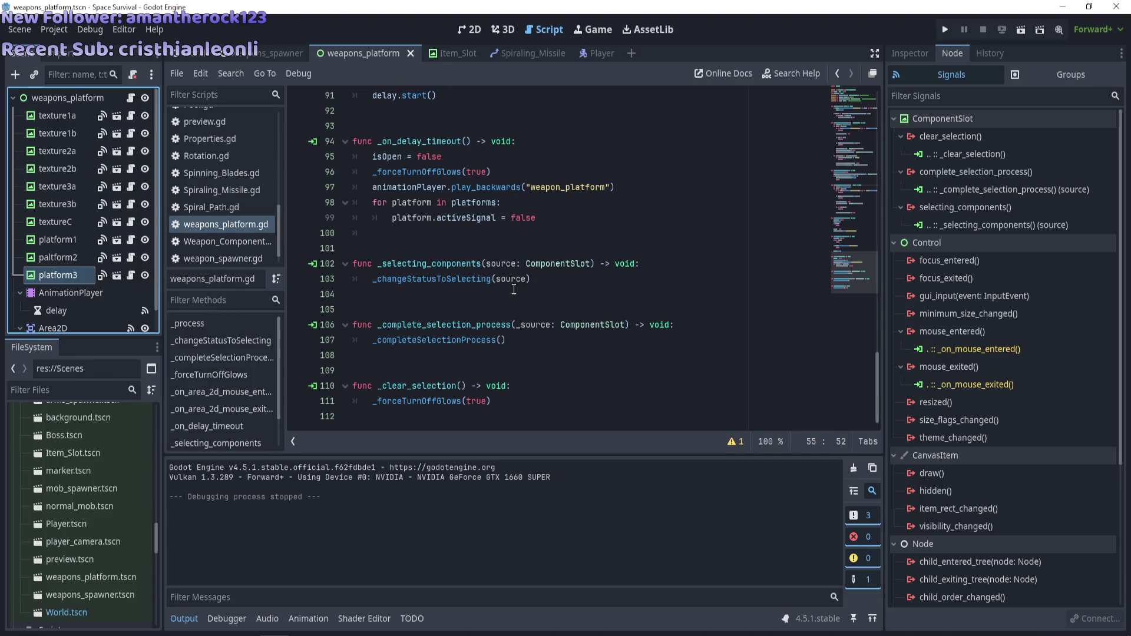
scroll(514, 290, "up", 7)
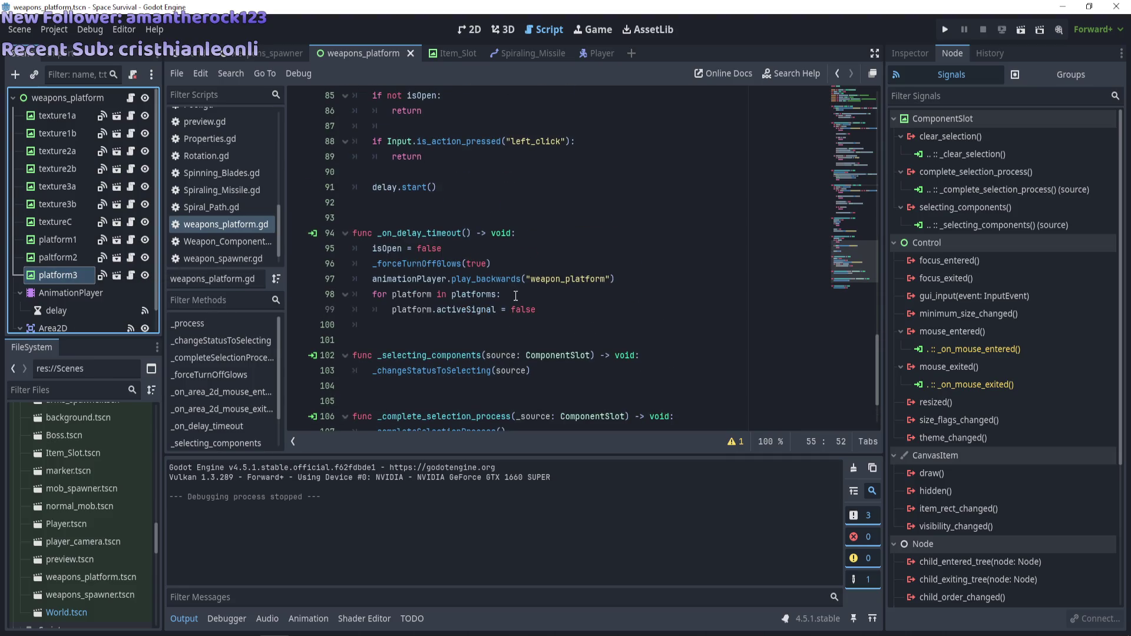
scroll(516, 295, "down", 7)
scroll(516, 296, "up", 5)
scroll(516, 296, "up", 1)
scroll(516, 296, "down", 5)
scroll(516, 296, "up", 5)
scroll(516, 296, "up", 9)
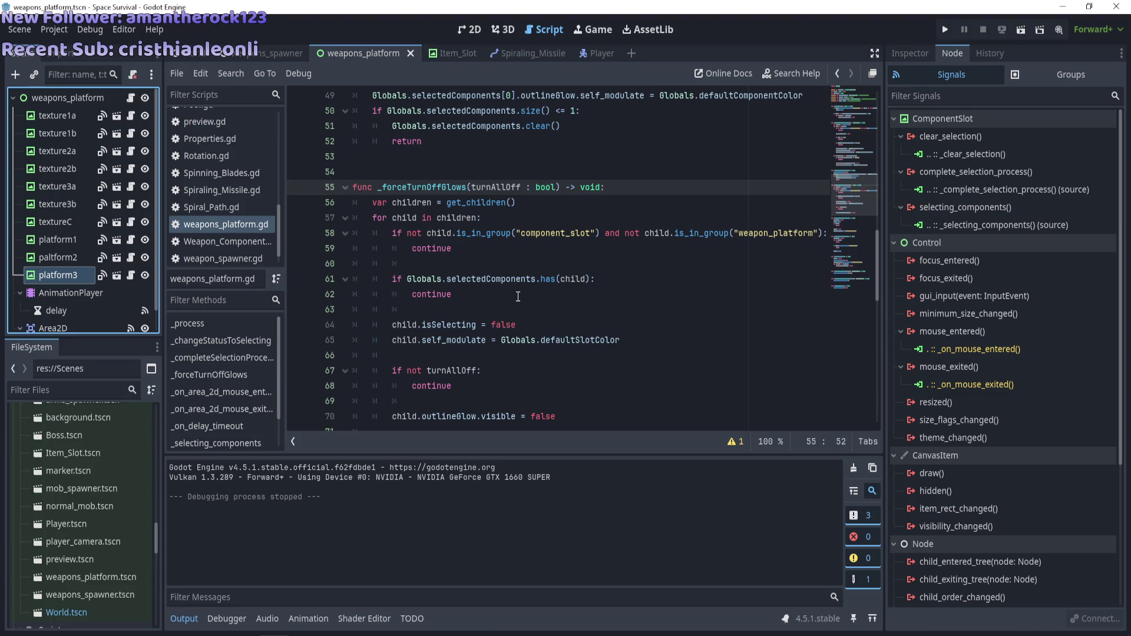
Delete the 'if Globals.selectedComponents.has(child): continue' check and its blank line, then save
left_click_drag(501, 295, 448, 279)
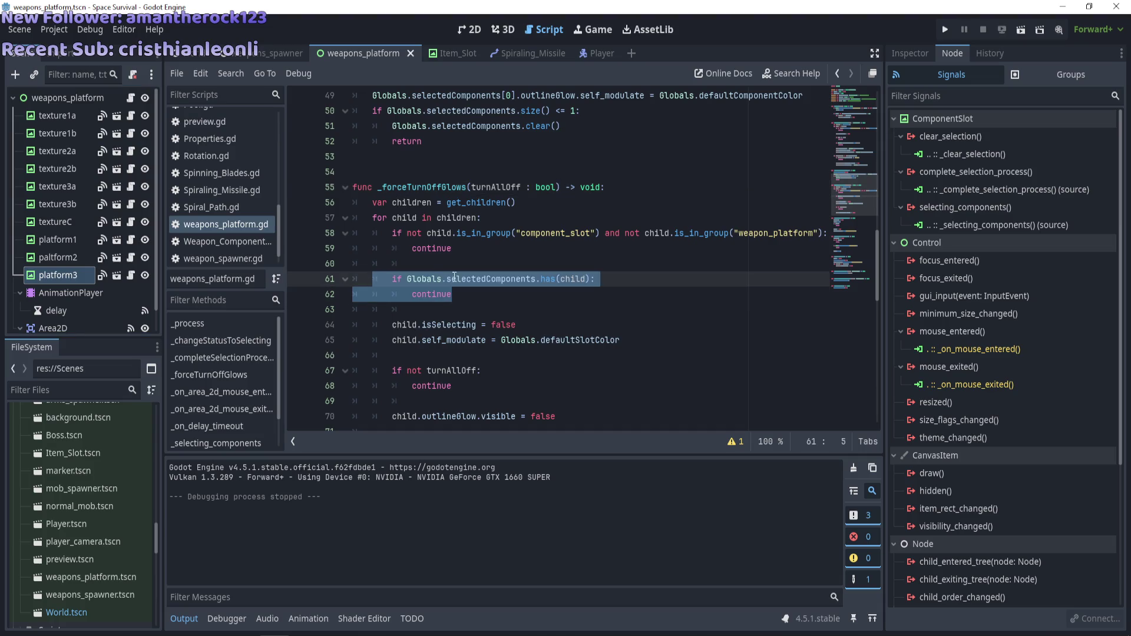
left_click(477, 308)
key("shift+Up")
key("shift+Up")
key("BackSpace")
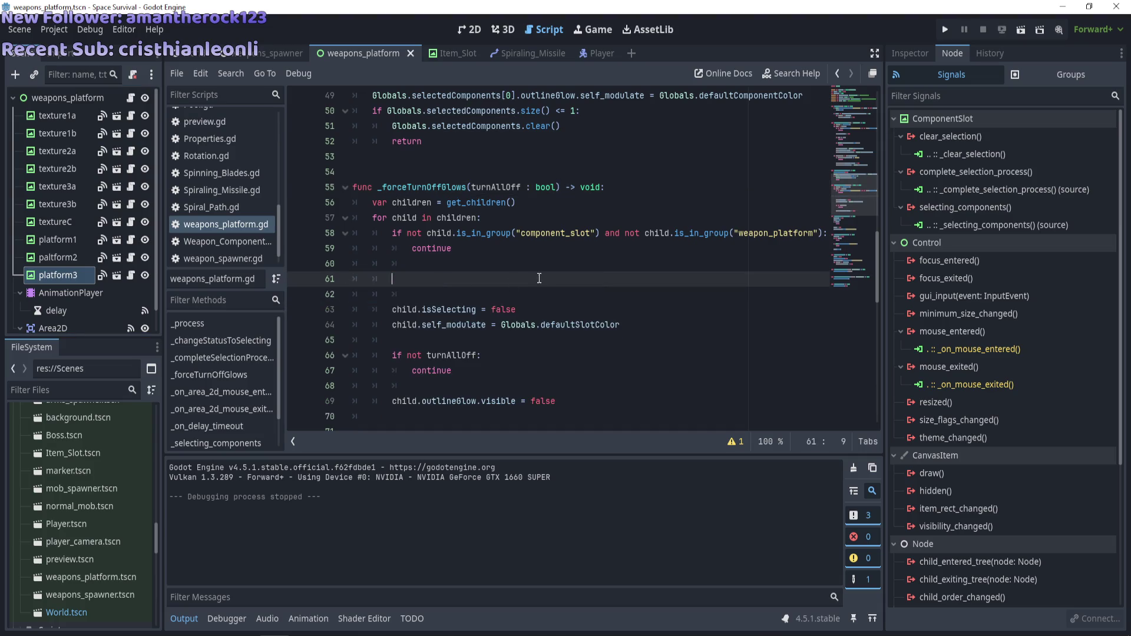
key("Up")
key("BackSpace")
key("BackSpace")
key("BackSpace")
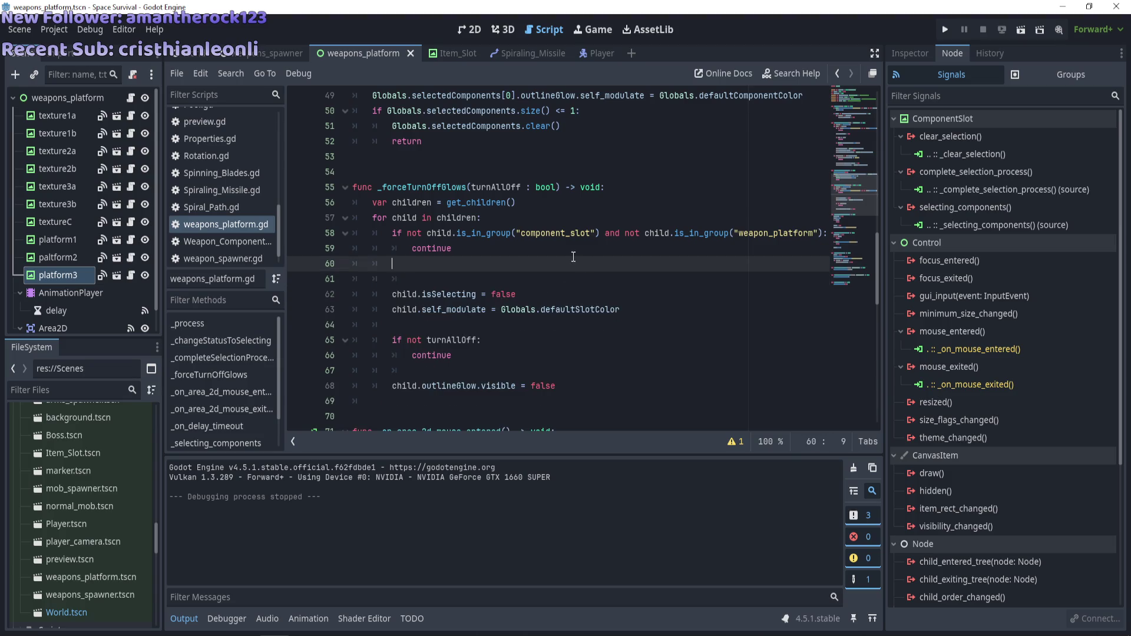
key("ctrl+s")
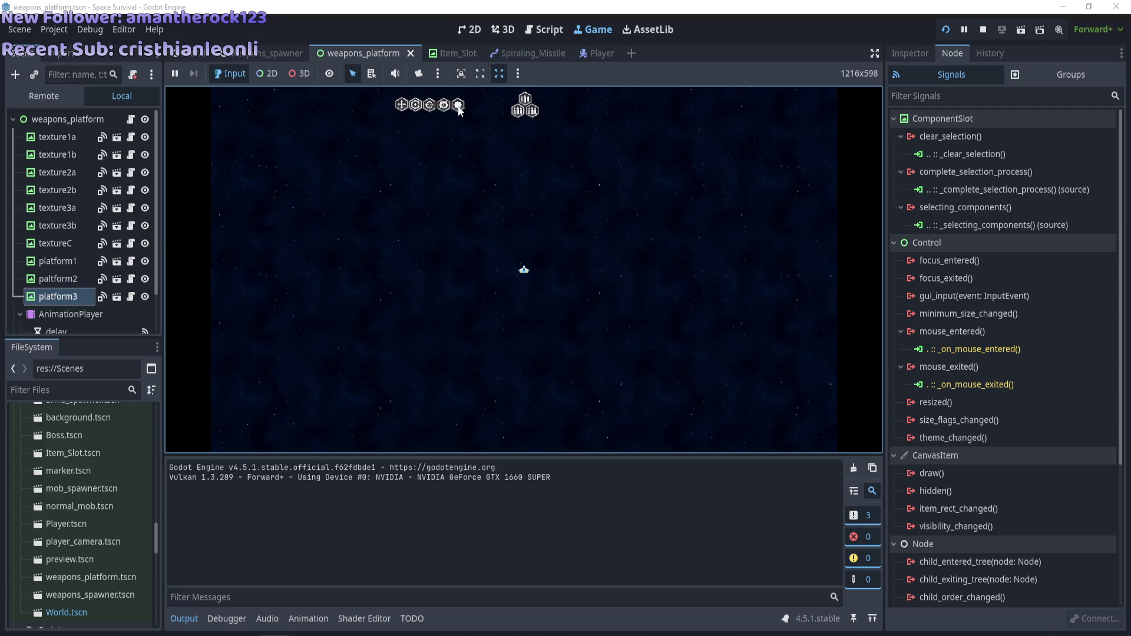
Place two weapon items from the top row into the pyramid, then stop the game
mouse_move(517, 112)
left_click(444, 105)
left_click(525, 122)
left_click(430, 105)
left_click(518, 135)
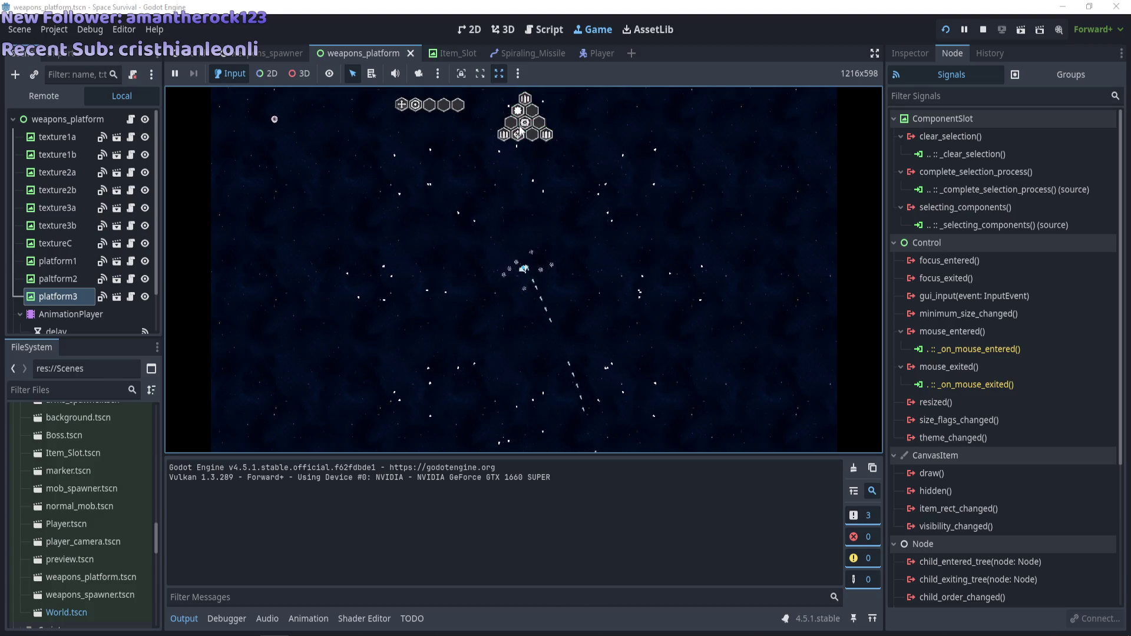
key("F8")
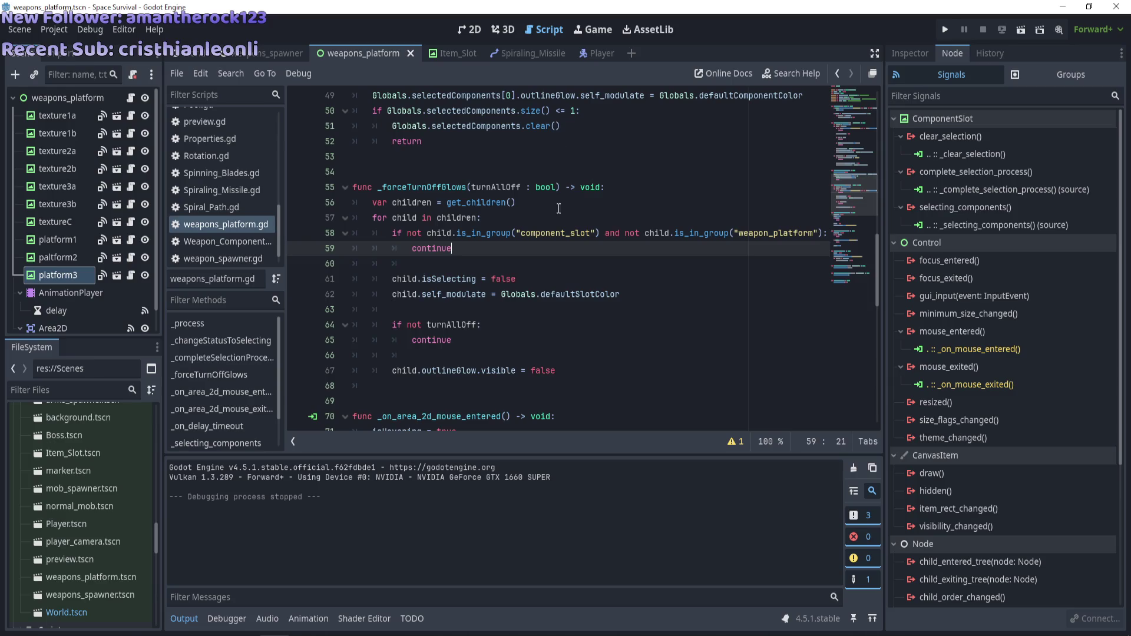
scroll(567, 215, "up", 1)
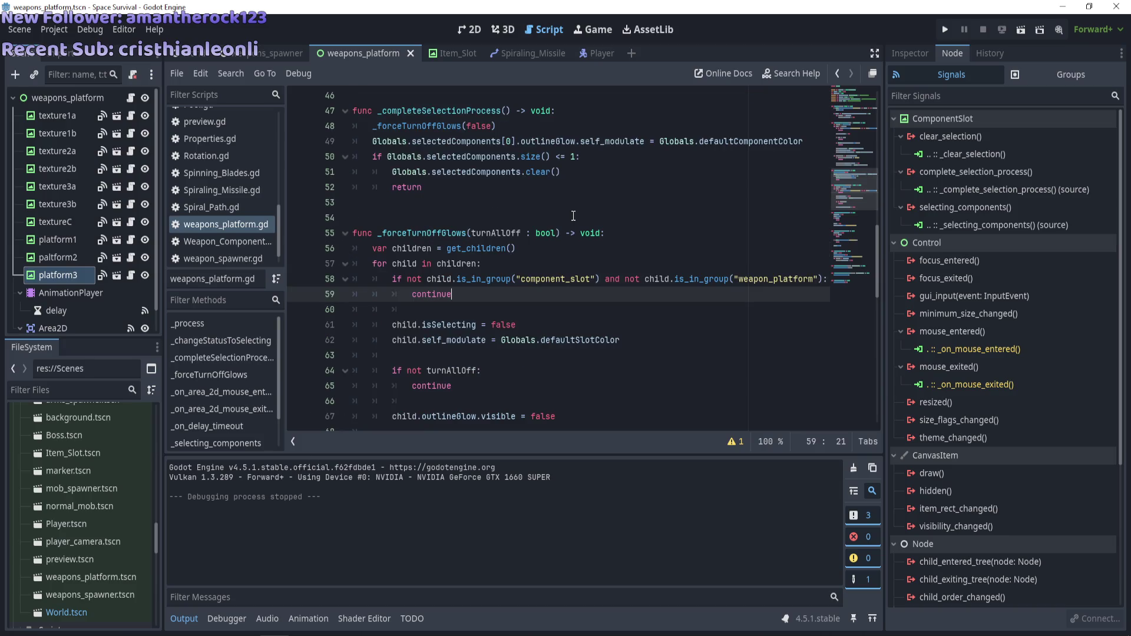
scroll(573, 216, "down", 3)
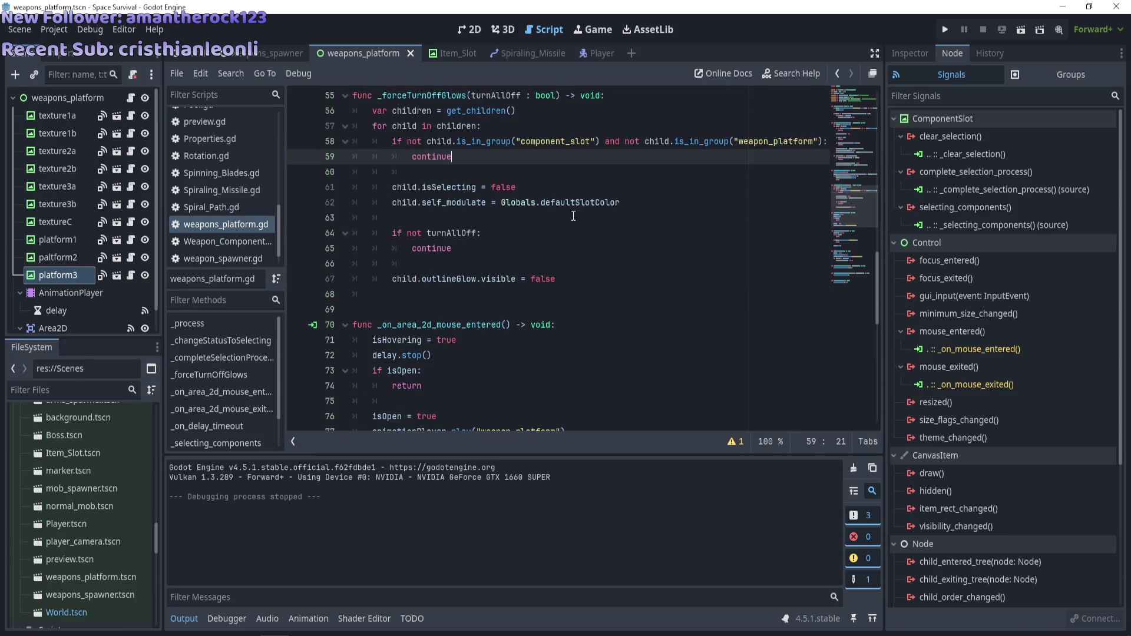
scroll(573, 216, "up", 1)
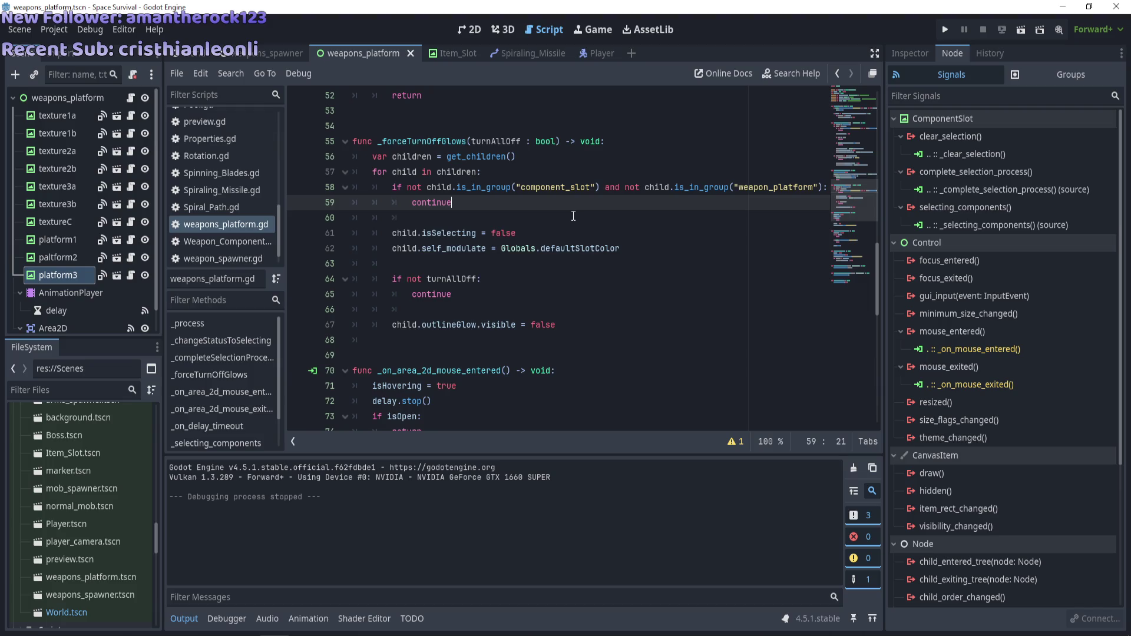
scroll(573, 216, "down", 3)
scroll(578, 223, "up", 6)
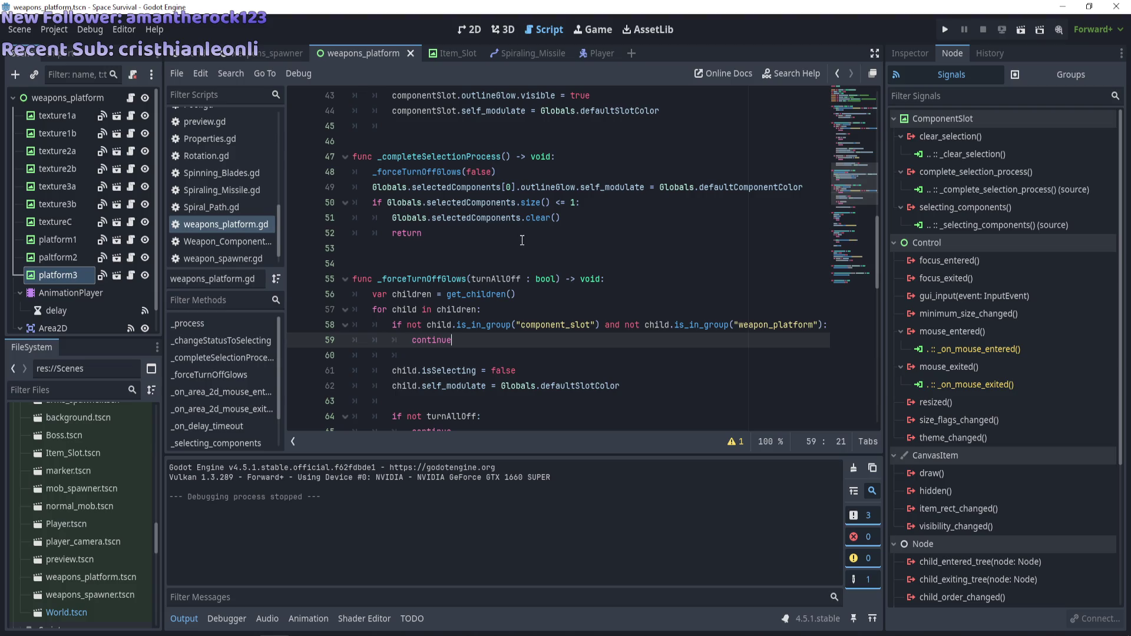
left_click_drag(560, 218, 392, 218)
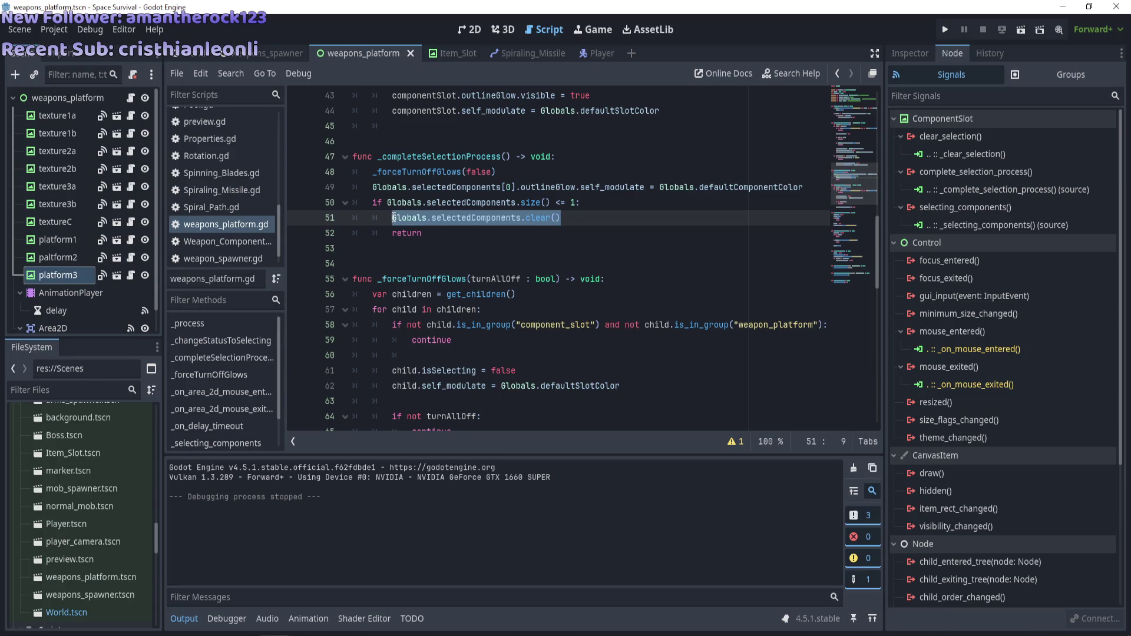
Paste Globals.selectedComponents.clear() onto new line 54 after the early-return block, then run the game
left_click(499, 218)
left_click_drag(565, 217, 396, 216)
key("ctrl+c")
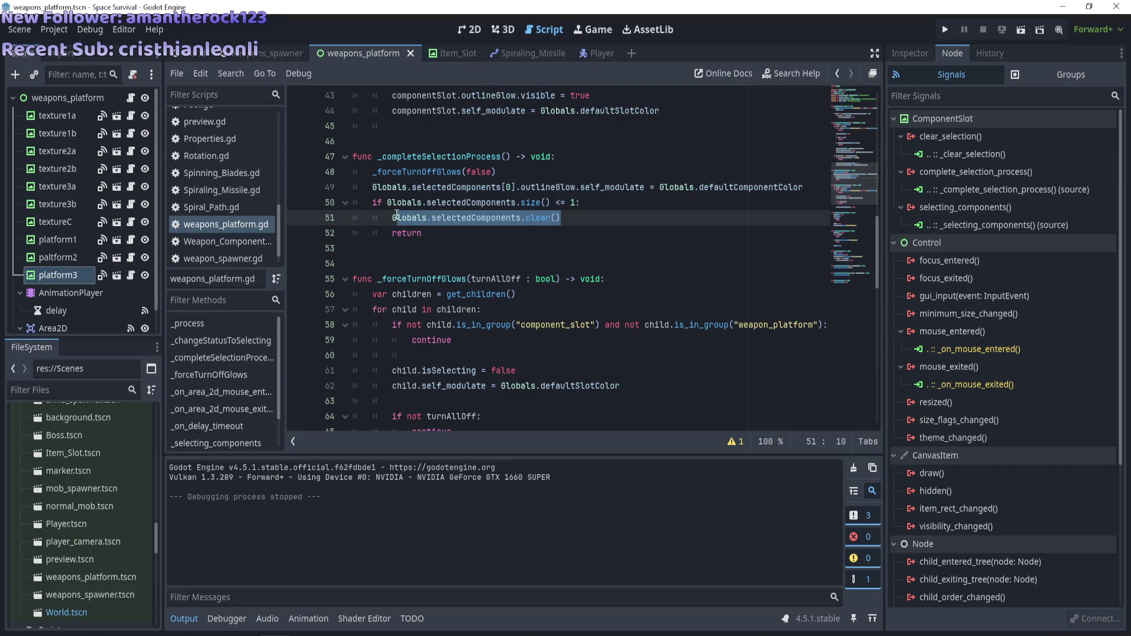
left_click(447, 234)
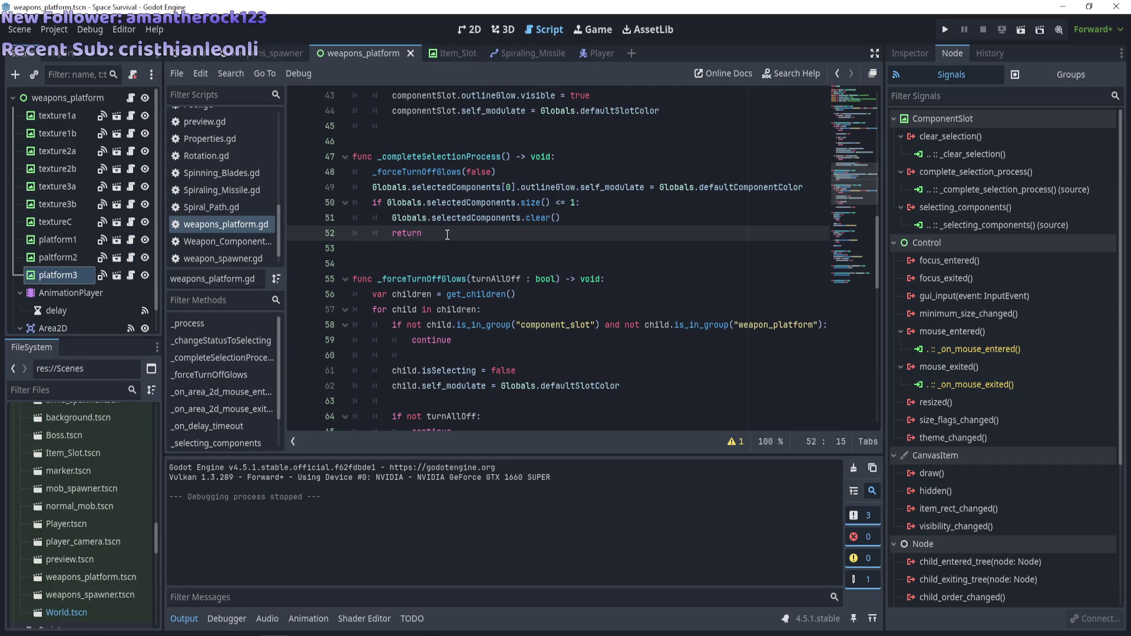
key("Return")
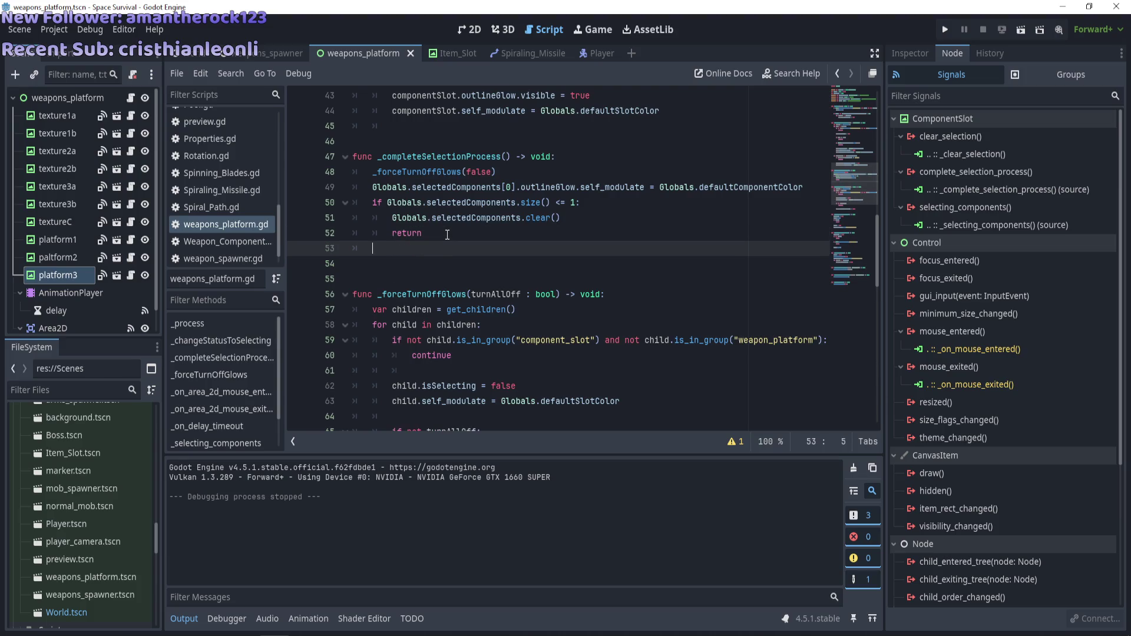
key("Return")
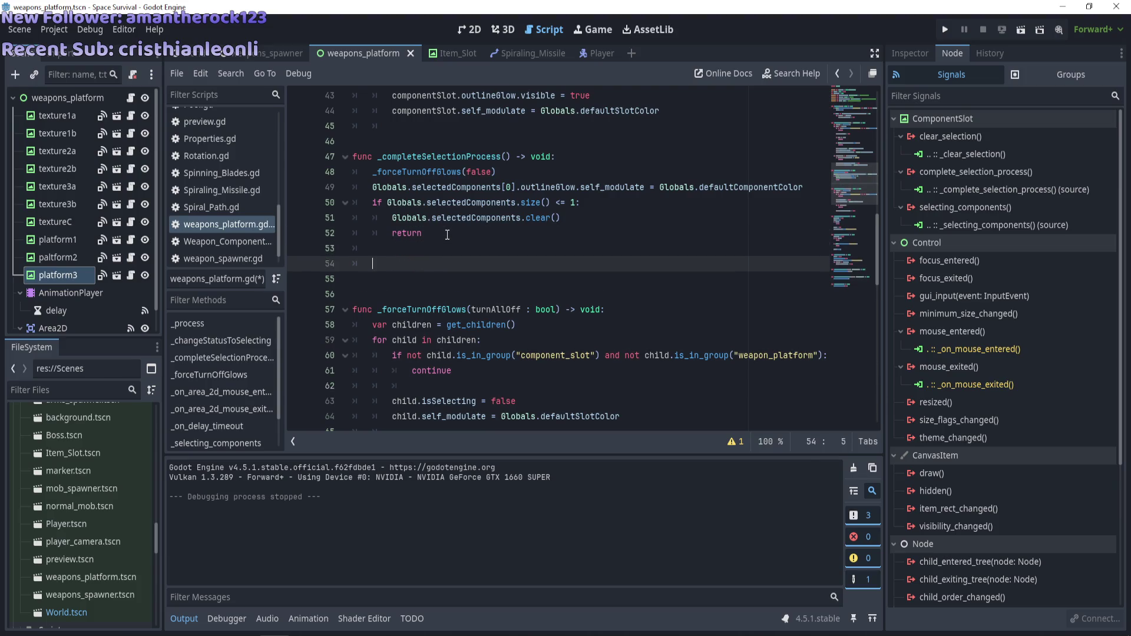
left_click_drag(561, 217, 430, 217)
left_click(399, 248)
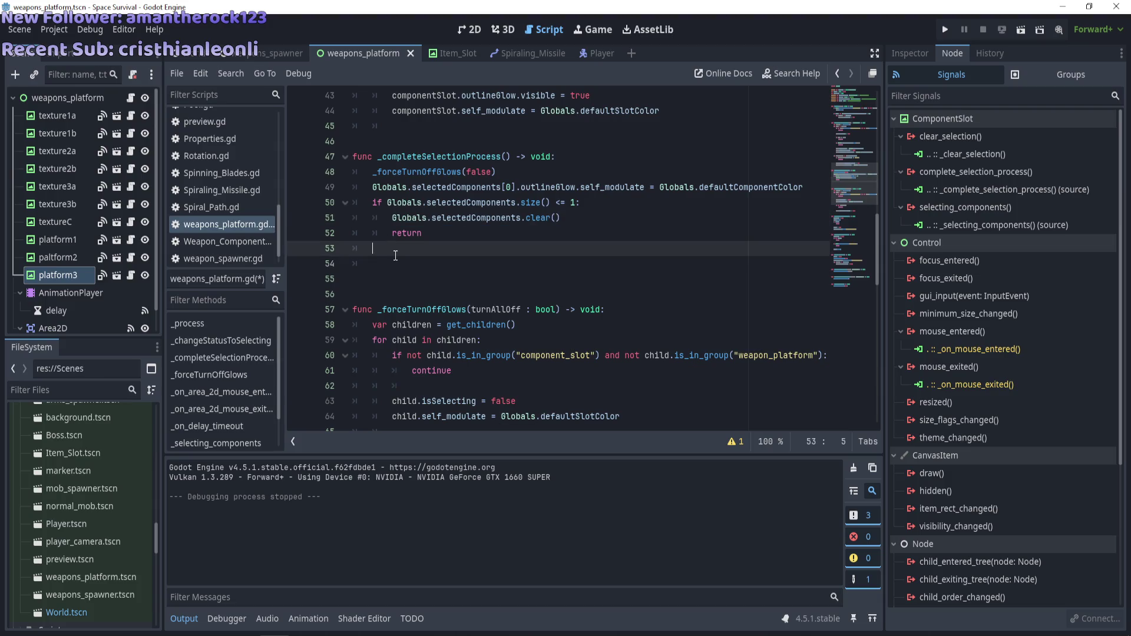
left_click(397, 259)
key("ctrl+v")
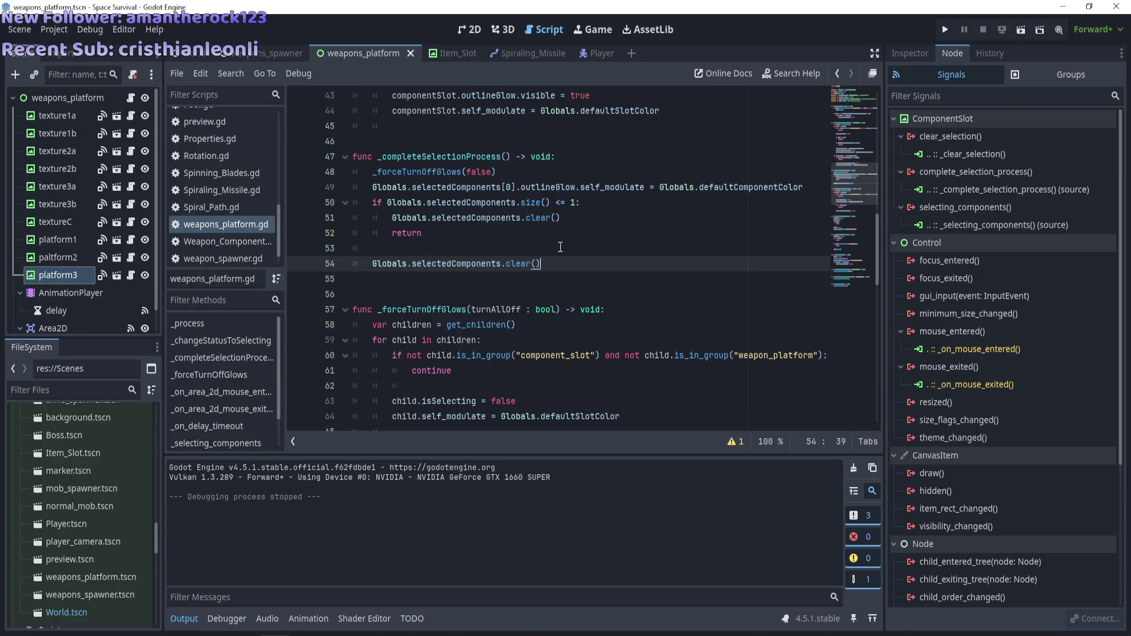
key("F5")
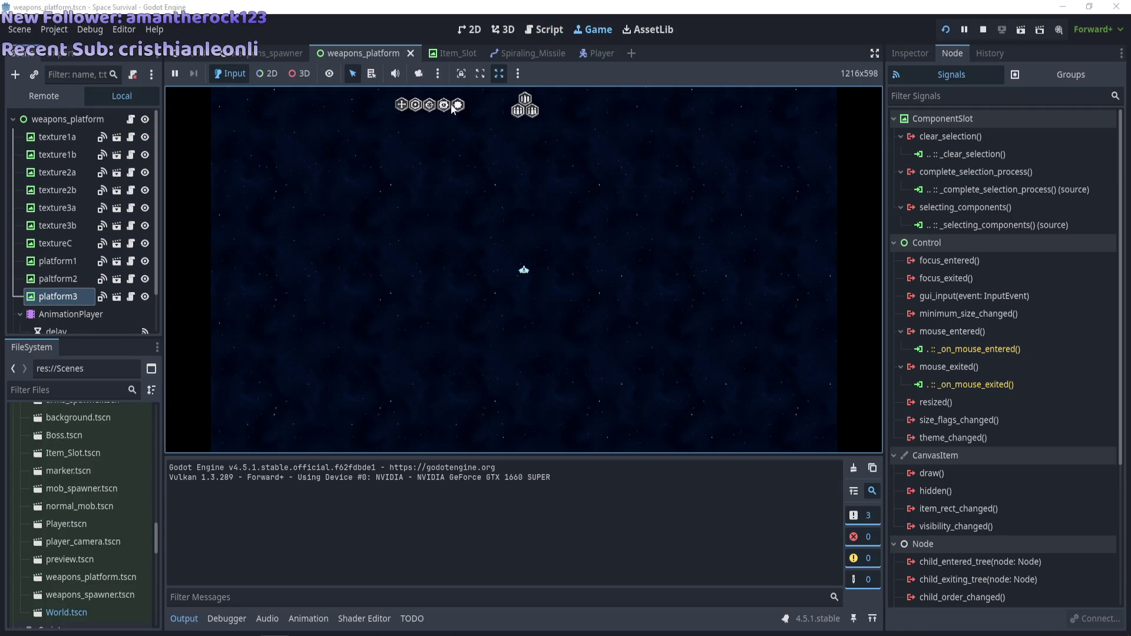
Place four components on the platform, select the middle slot, then stop the game
left_click(444, 110)
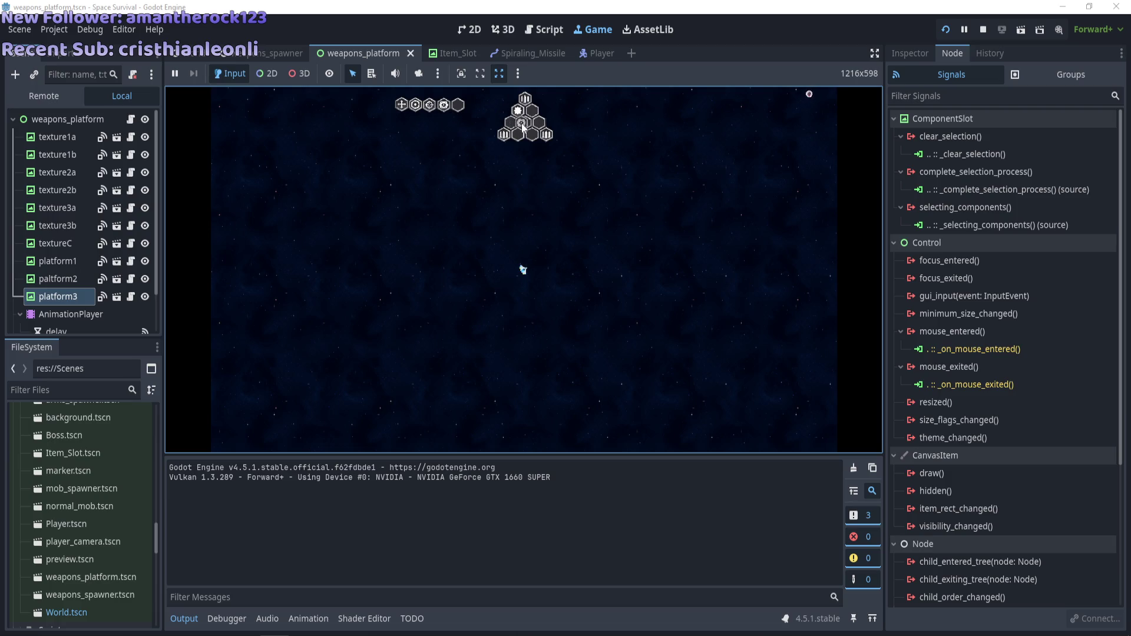
left_click(430, 109)
left_click(415, 105)
left_click(402, 105)
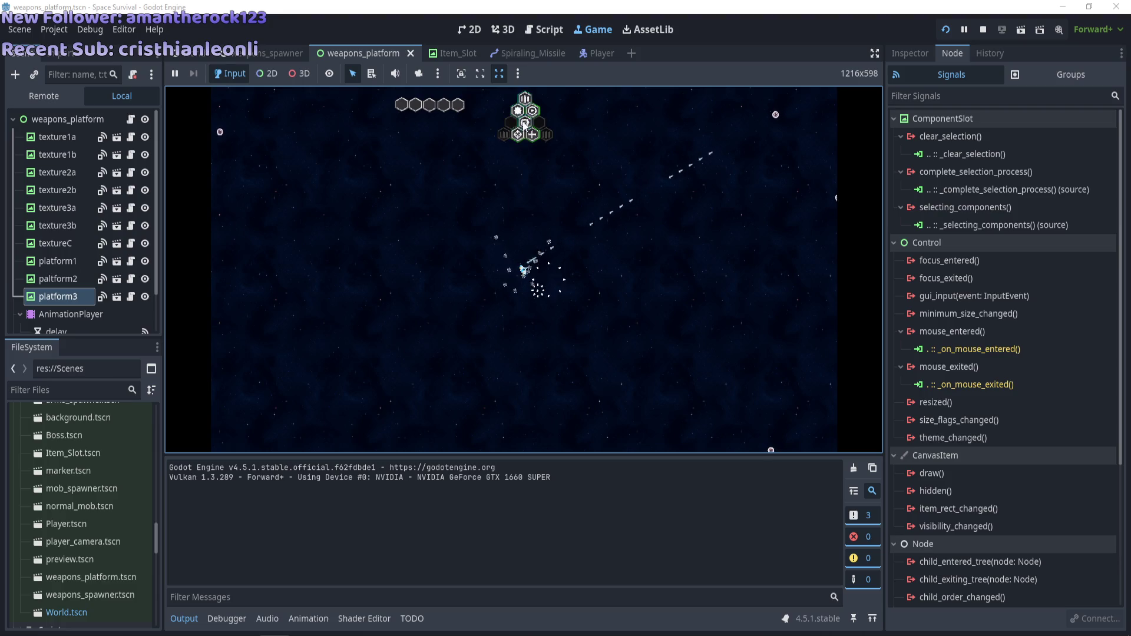
left_click(513, 138)
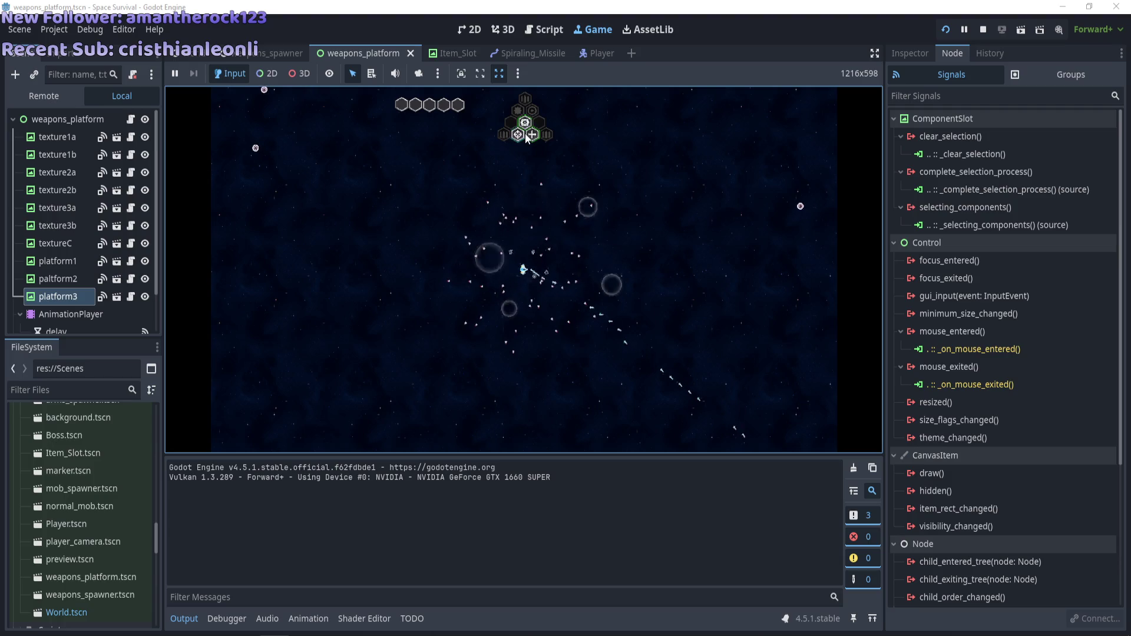
left_click(528, 123)
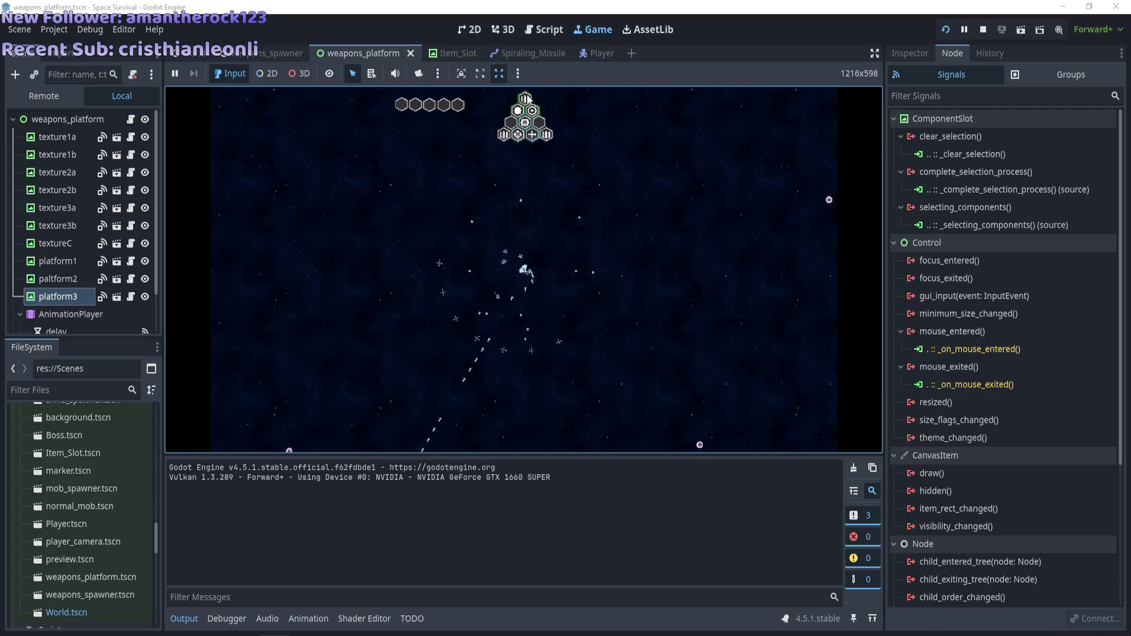
key("F8")
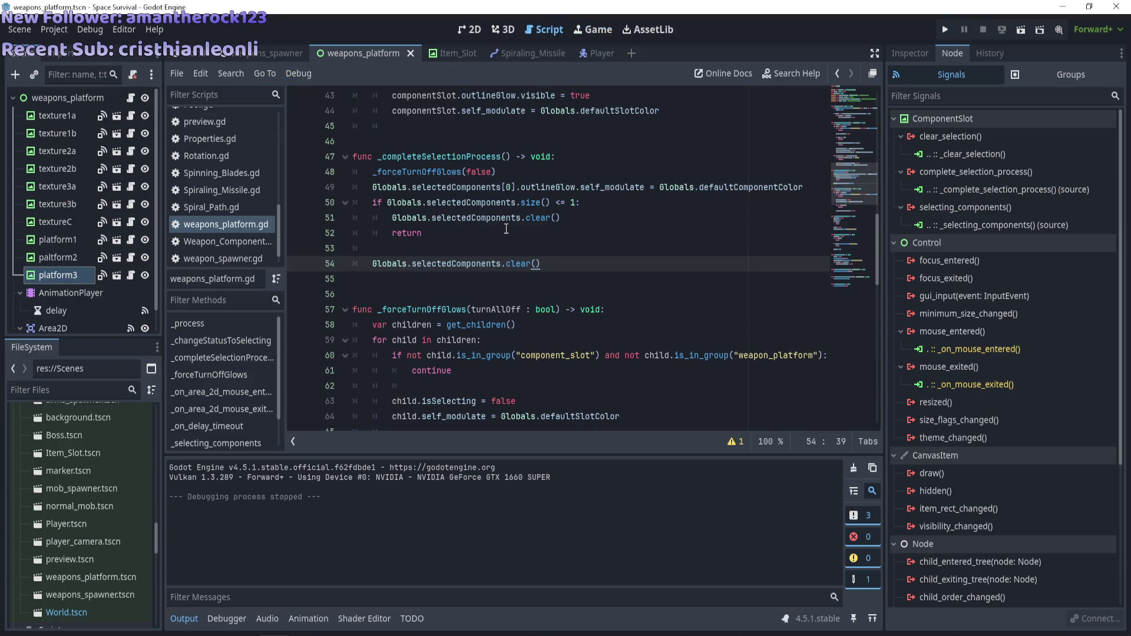
scroll(505, 228, "down", 4)
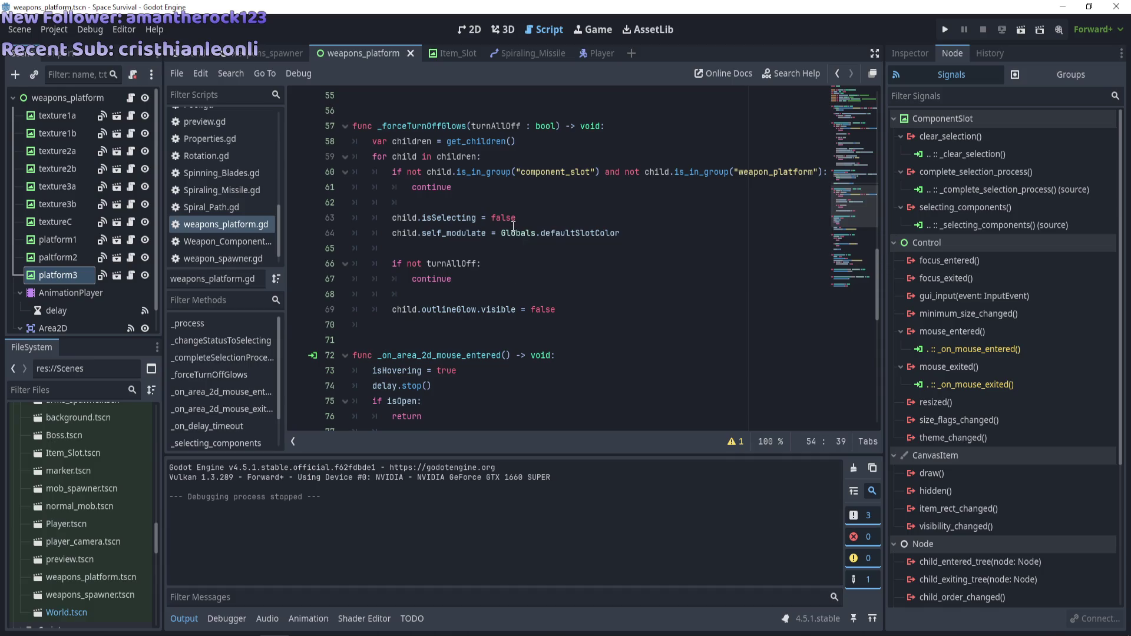
scroll(514, 227, "up", 1)
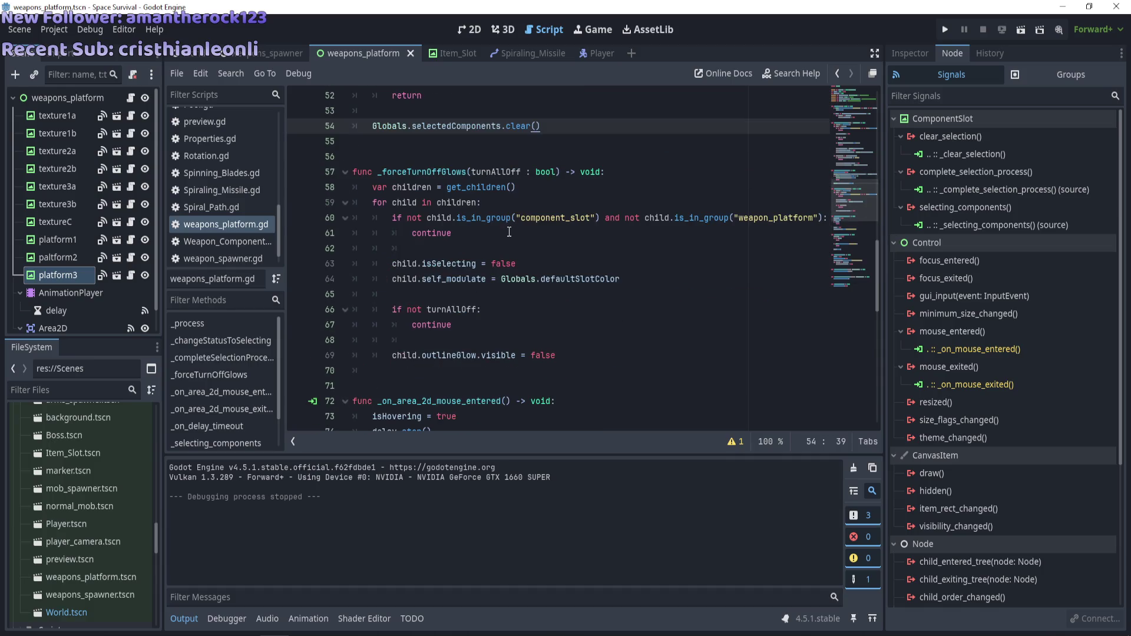
After the group check, add a new line 'if Globals.selectedComponents.has(child)' using autocomplete
left_click(482, 237)
left_click(479, 248)
key("Return")
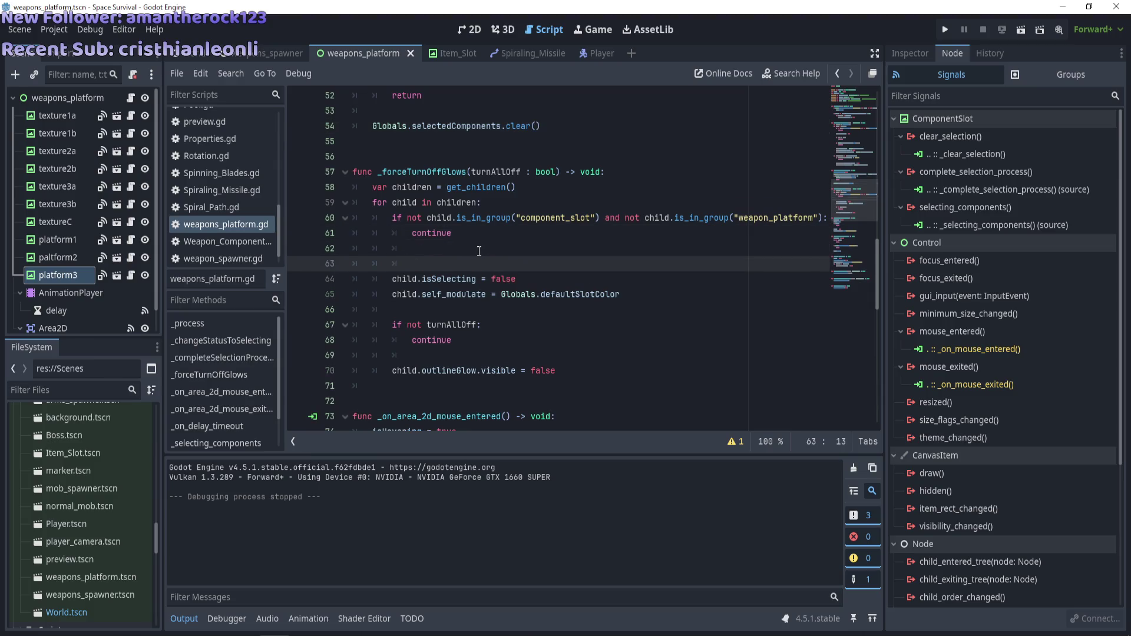
left_click(473, 250)
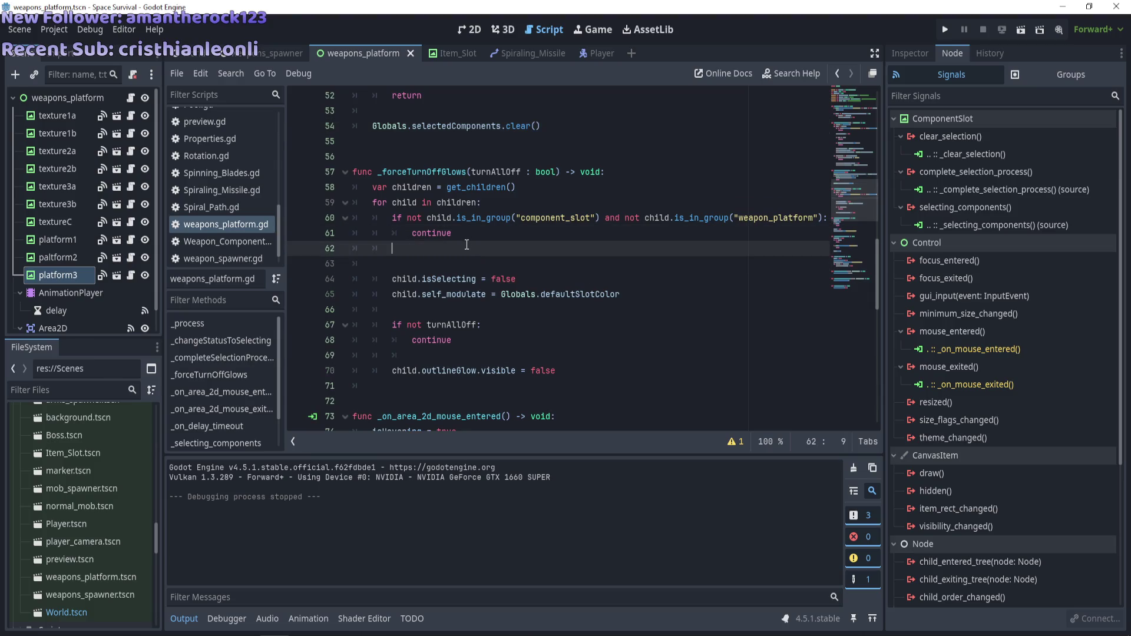
key("Return")
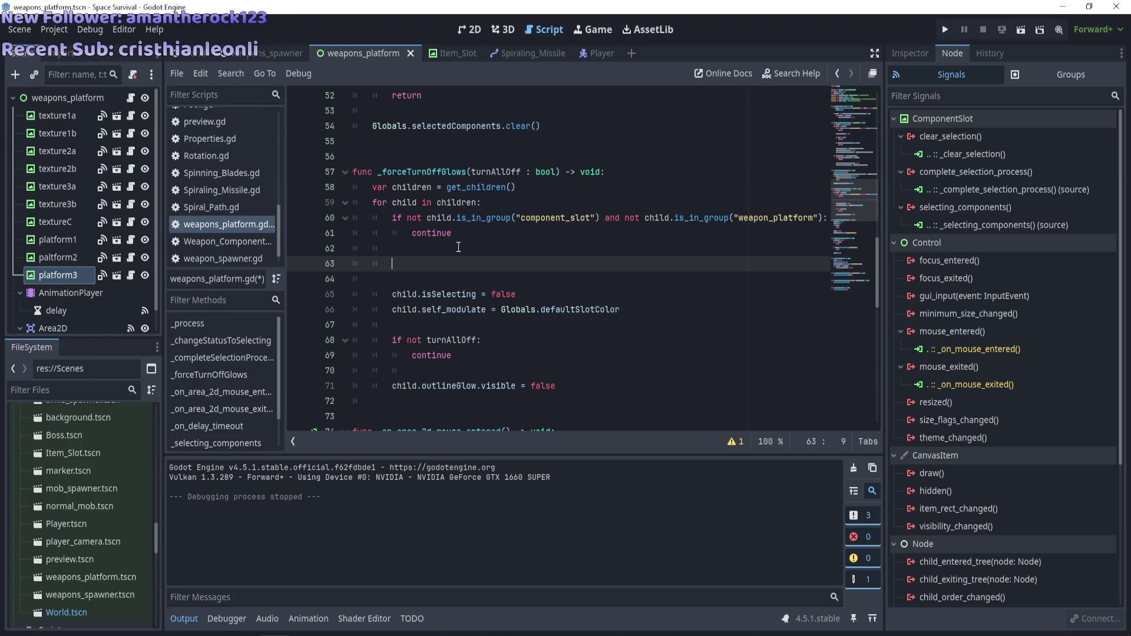
type("if Globals")
type(".")
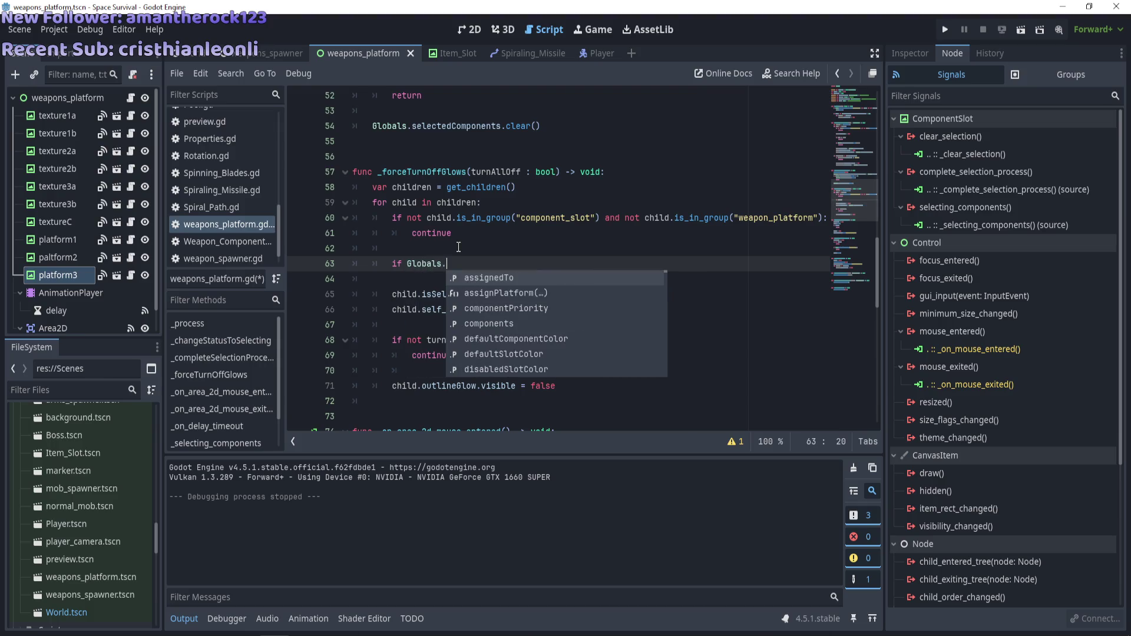
type("slee")
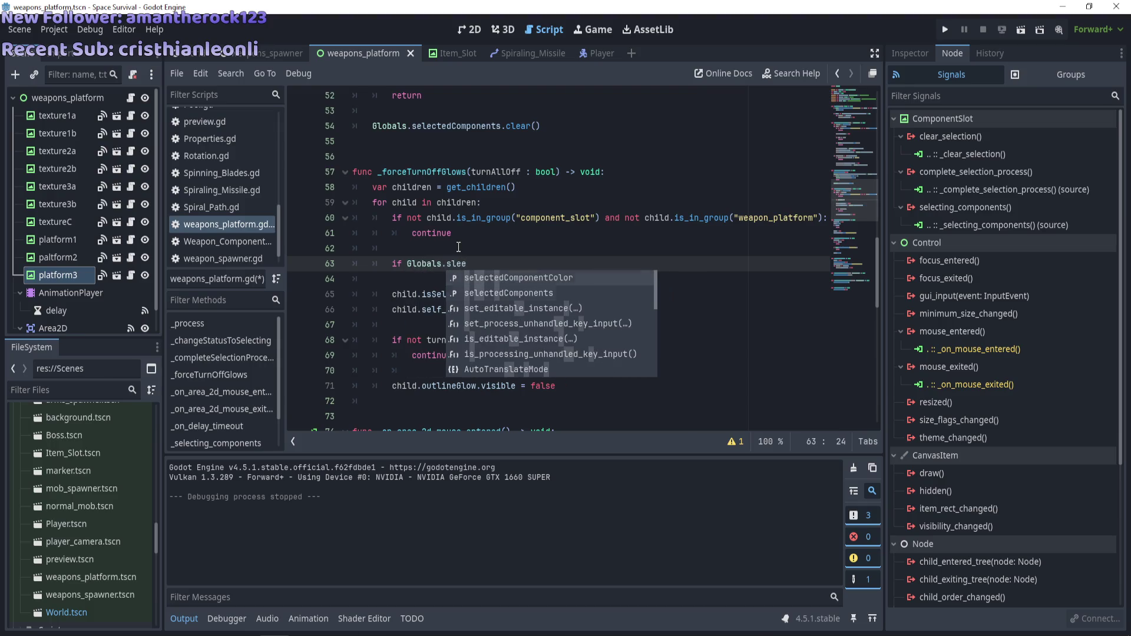
key("Down")
key("Return")
type(".has(")
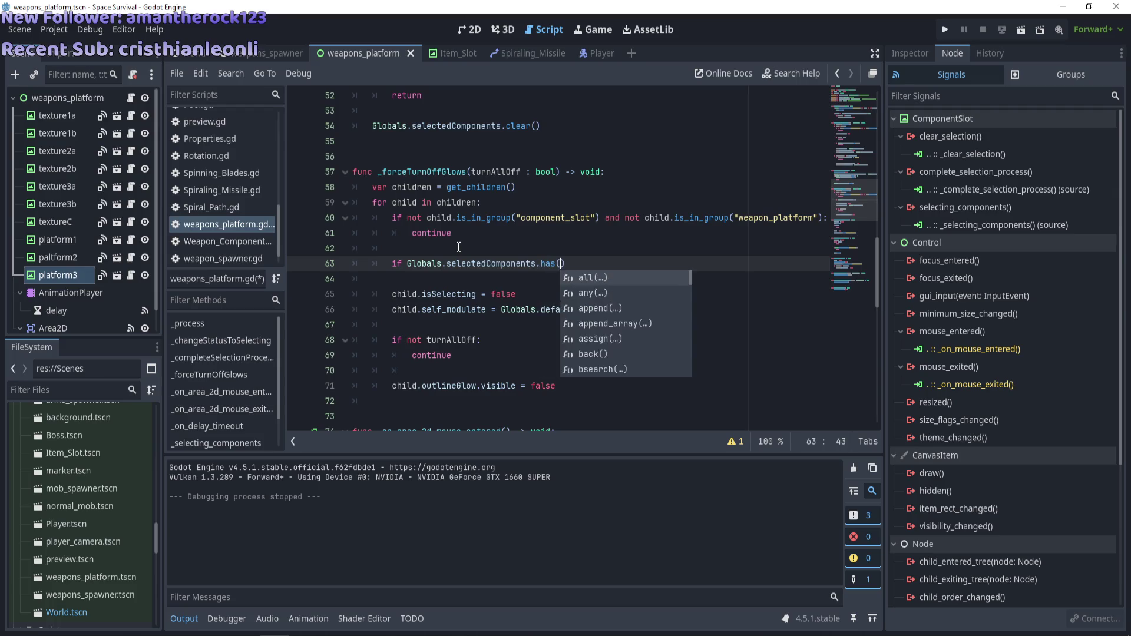
type("child")
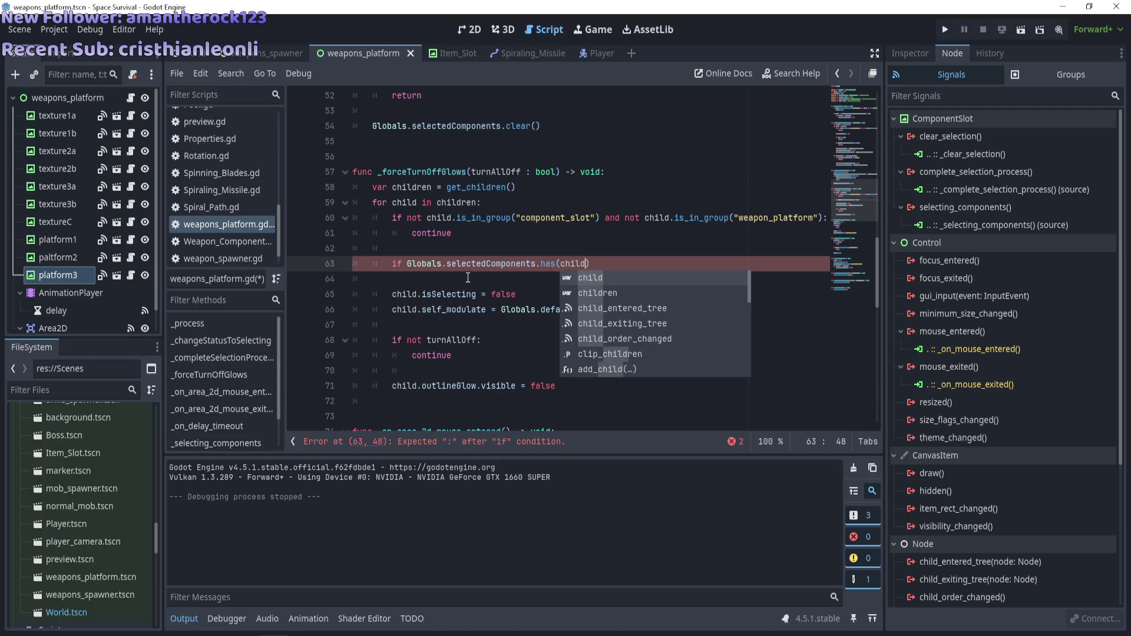
type(")")
Finish the condition with a colon and a 'continue' body, then save the script
key("Return")
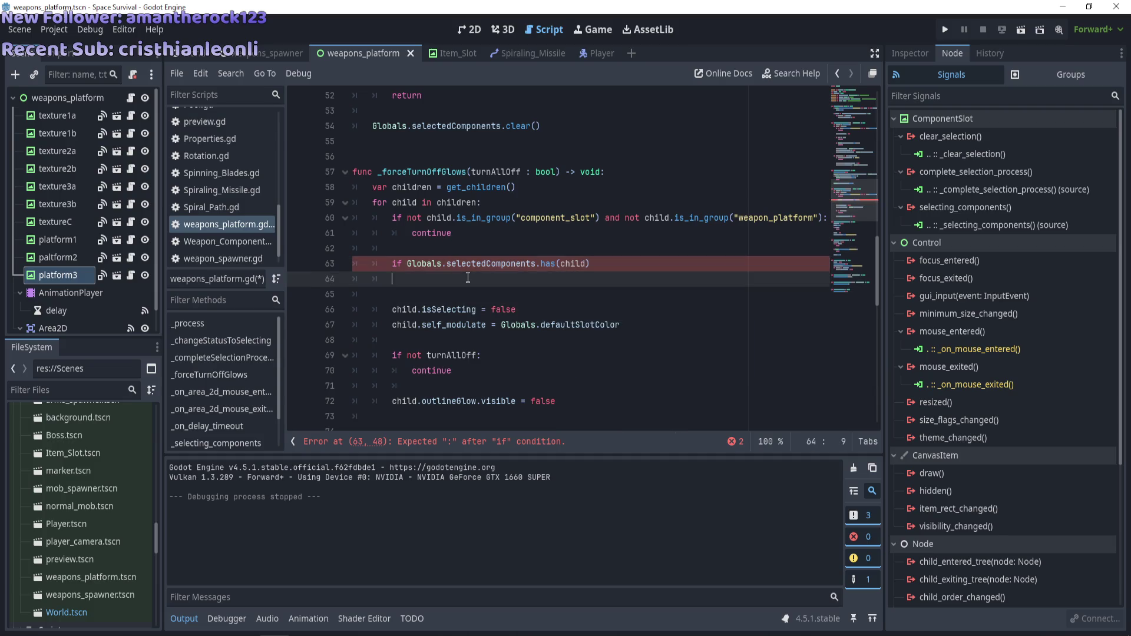
key("BackSpace")
key("BackSpace")
key("BackSpace")
type(":")
key("Return")
type("con")
key("Return")
left_click(512, 255)
key("ctrl+s")
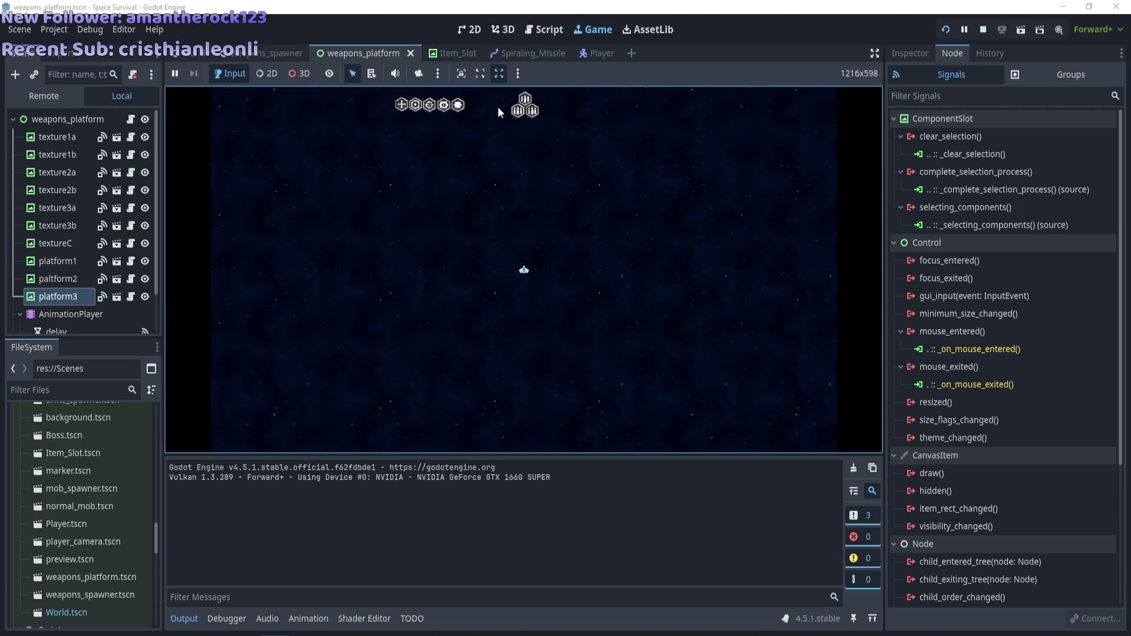
Drag the crosshair, target and plus components onto the platform hexes and click a slot
mouse_move(524, 109)
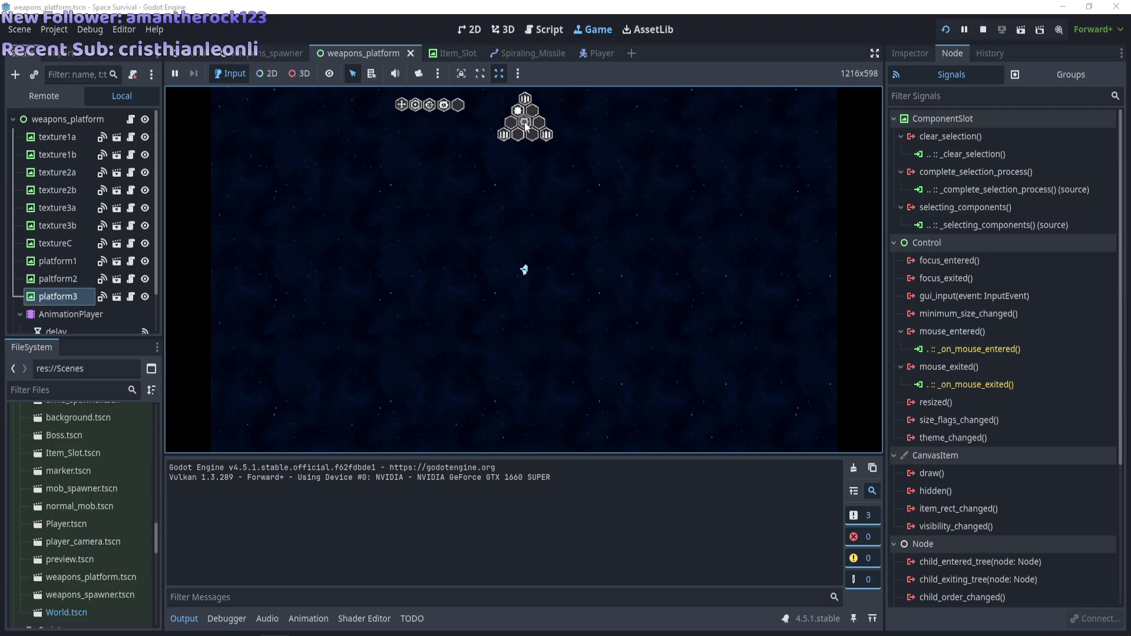
mouse_move(430, 105)
left_mouse_down()
mouse_move(518, 134)
mouse_move(490, 109)
mouse_move(532, 110)
left_mouse_up()
left_click_drag(404, 107, 532, 134)
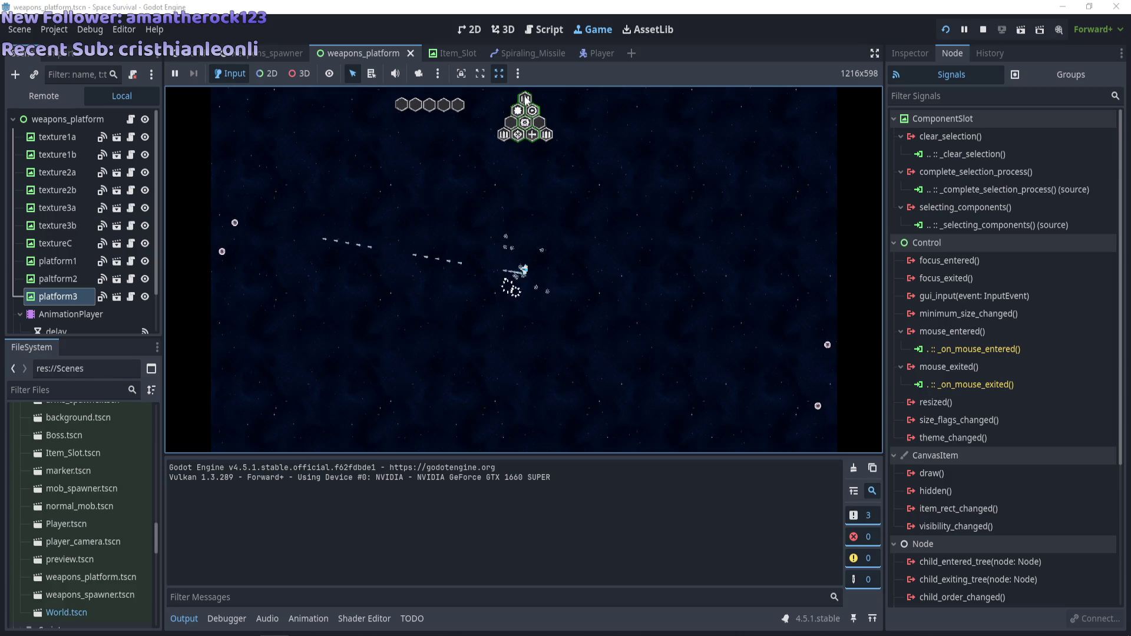
left_click(520, 137)
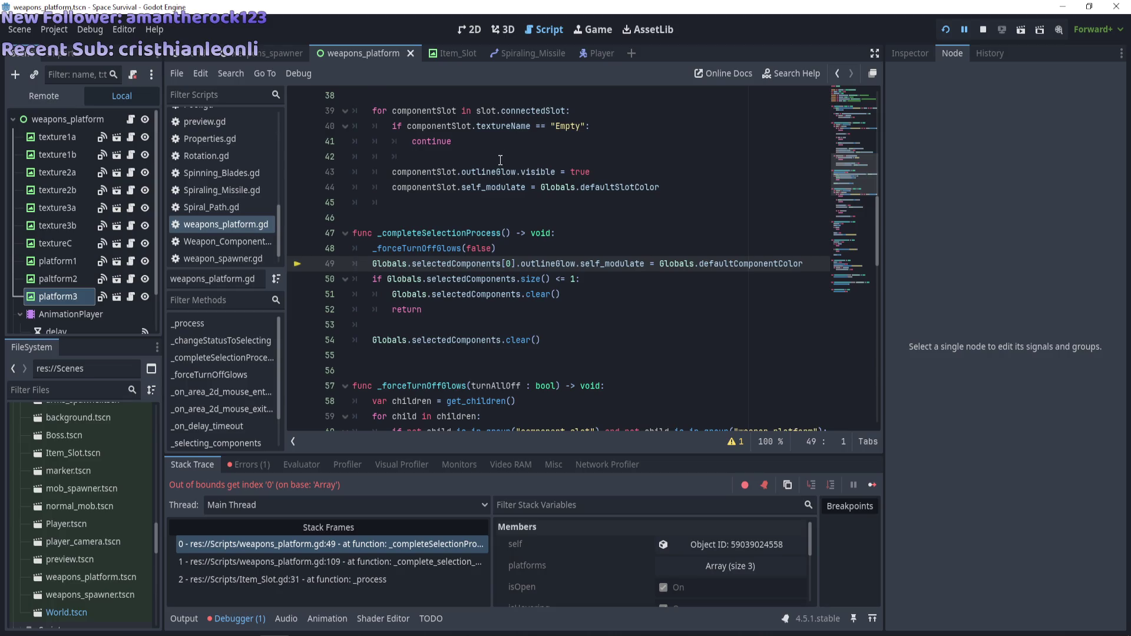
Scroll through _completeSelectionProcess to review the selection code
scroll(504, 158, "down", 2)
scroll(503, 157, "down", 3)
scroll(504, 157, "up", 3)
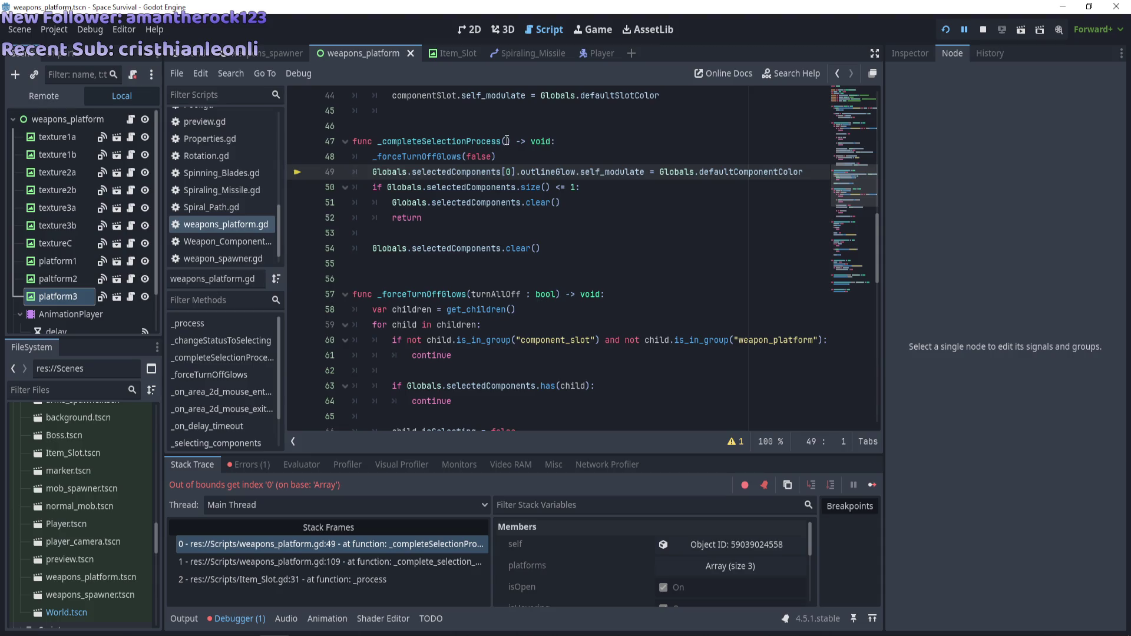
scroll(507, 140, "down", 2)
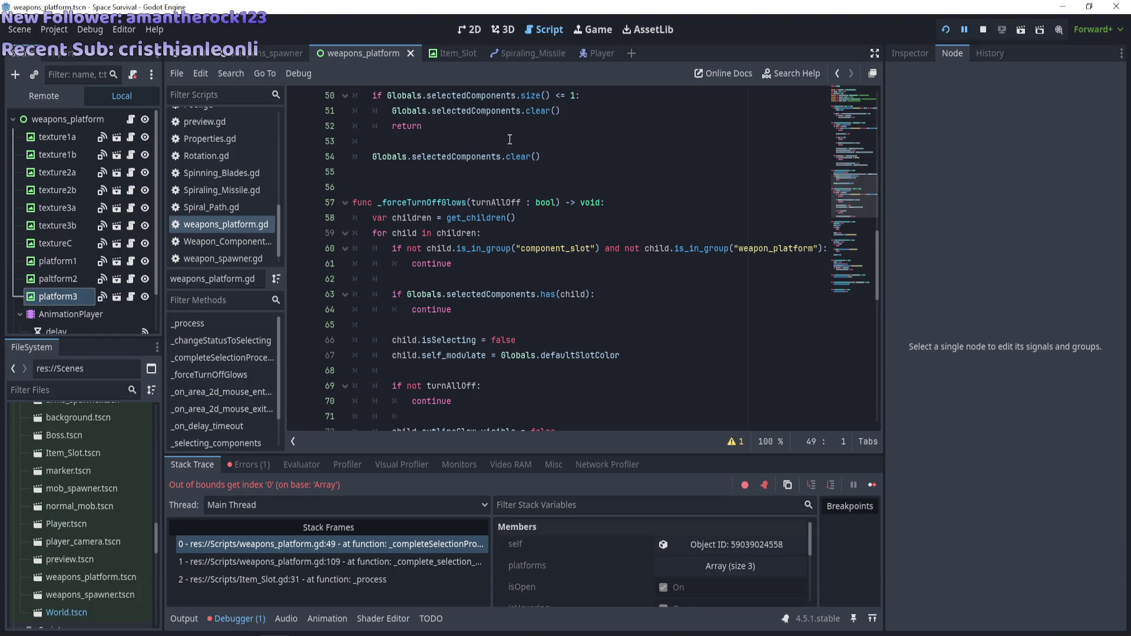
scroll(510, 140, "down", 2)
scroll(509, 140, "up", 4)
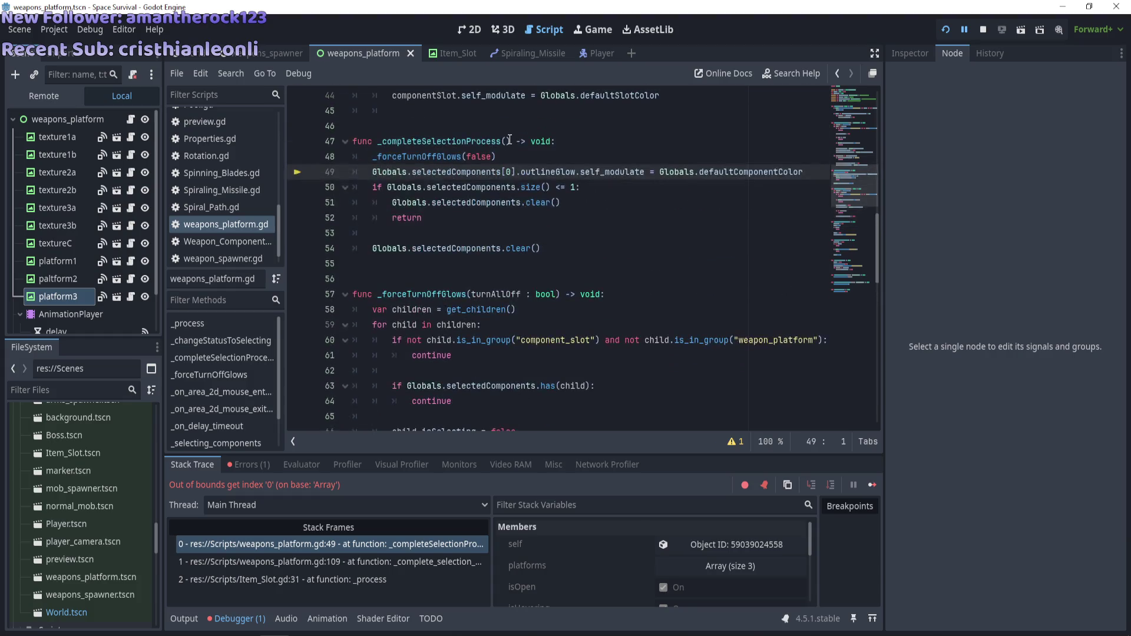
Restart the game, drag three weapon components onto the platform, then stop the run
key("F5")
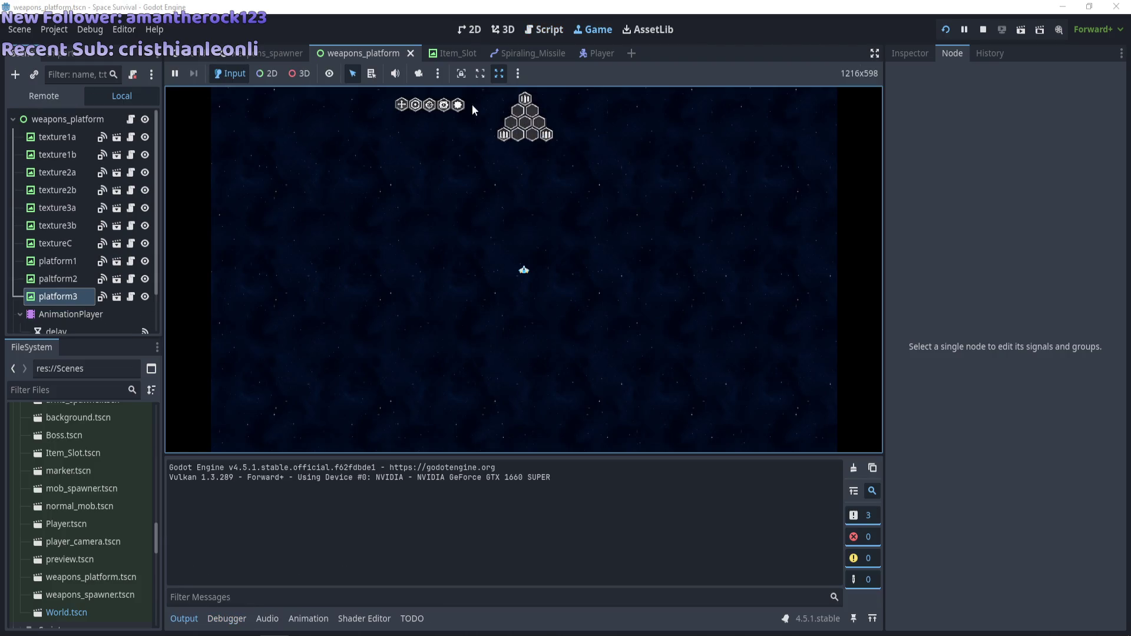
left_click_drag(460, 106, 525, 123)
left_click_drag(444, 105, 518, 134)
mouse_move(429, 105)
left_mouse_down()
mouse_move(531, 135)
mouse_move(430, 112)
mouse_move(532, 110)
left_mouse_up()
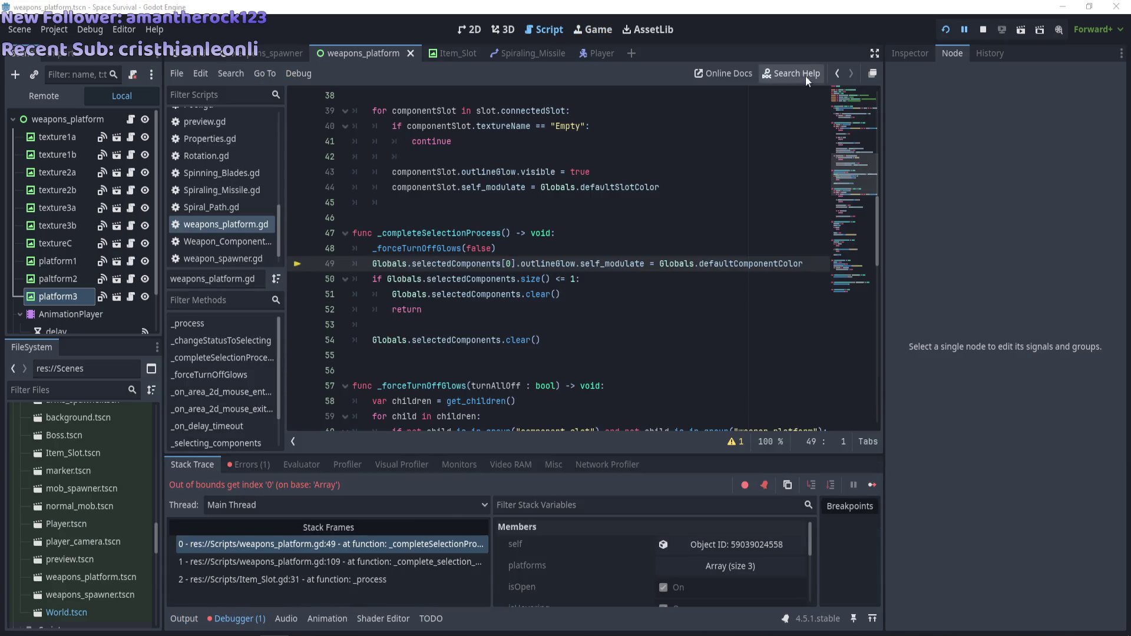
left_click(983, 29)
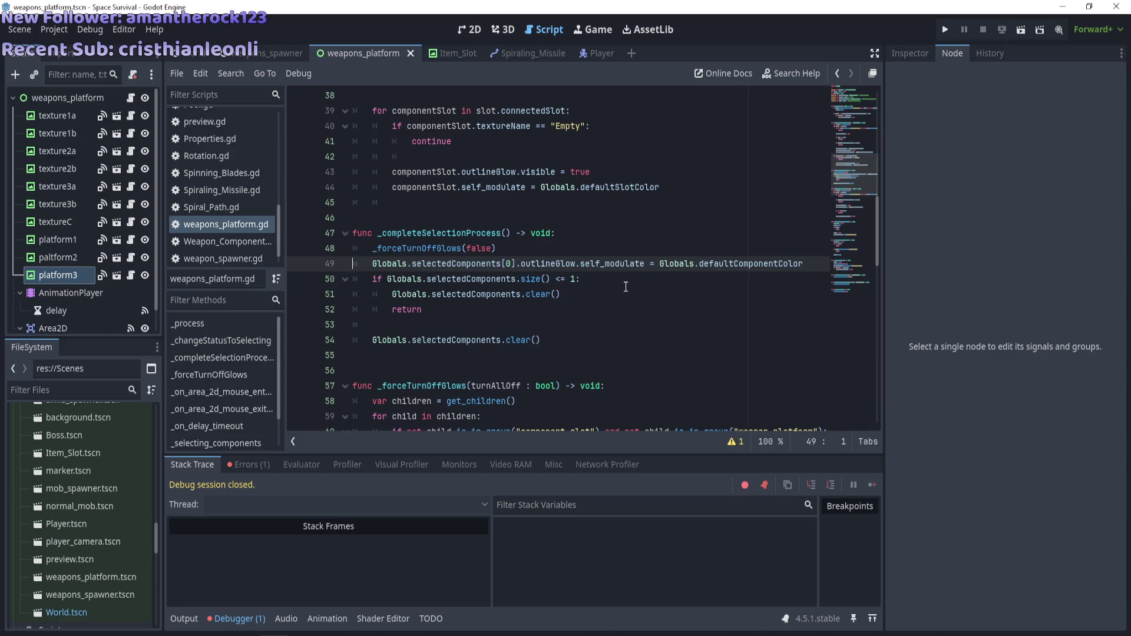
Insert print("here") after the _forceTurnOffGlows call on line 48 and run the game
scroll(628, 279, "down", 3)
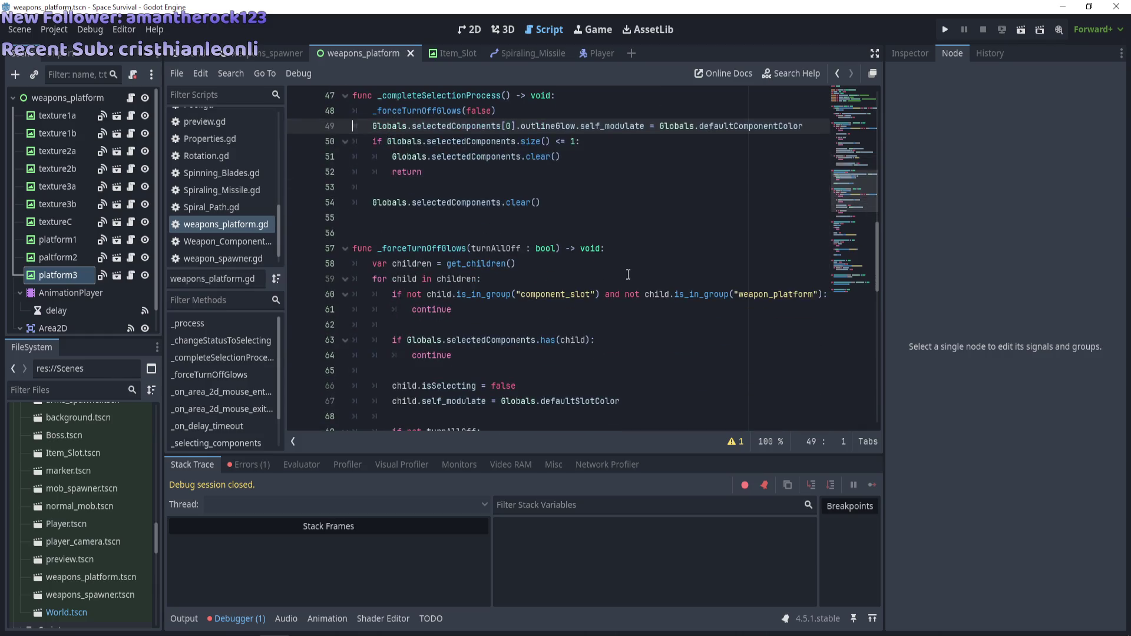
scroll(629, 273, "up", 1)
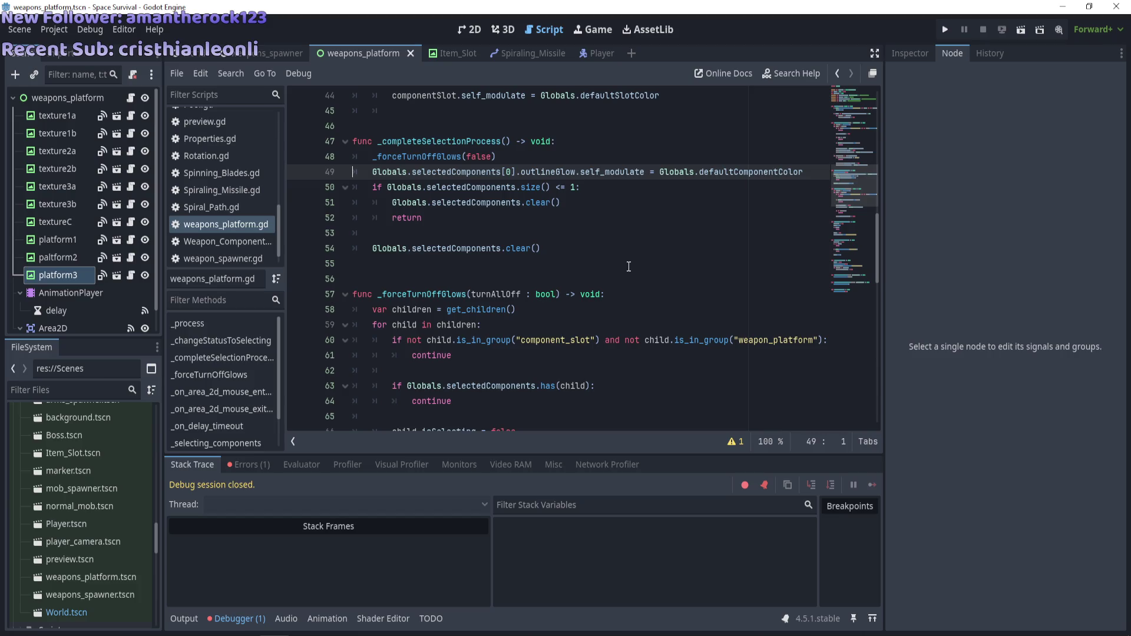
left_click(578, 142)
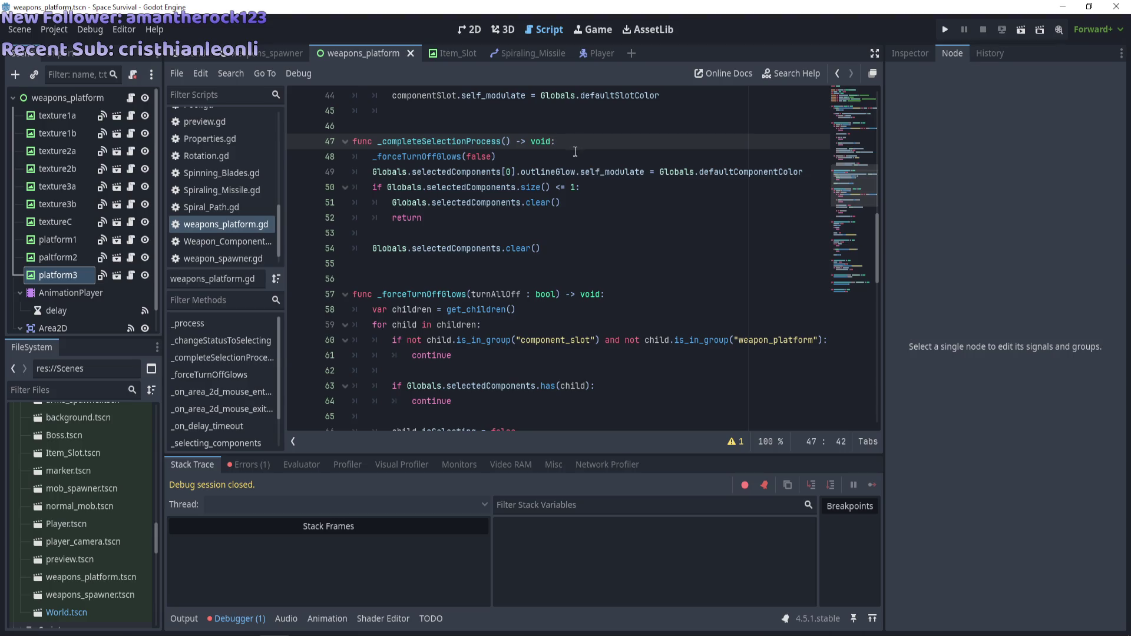
left_click(571, 152)
key("Return")
type("print(")
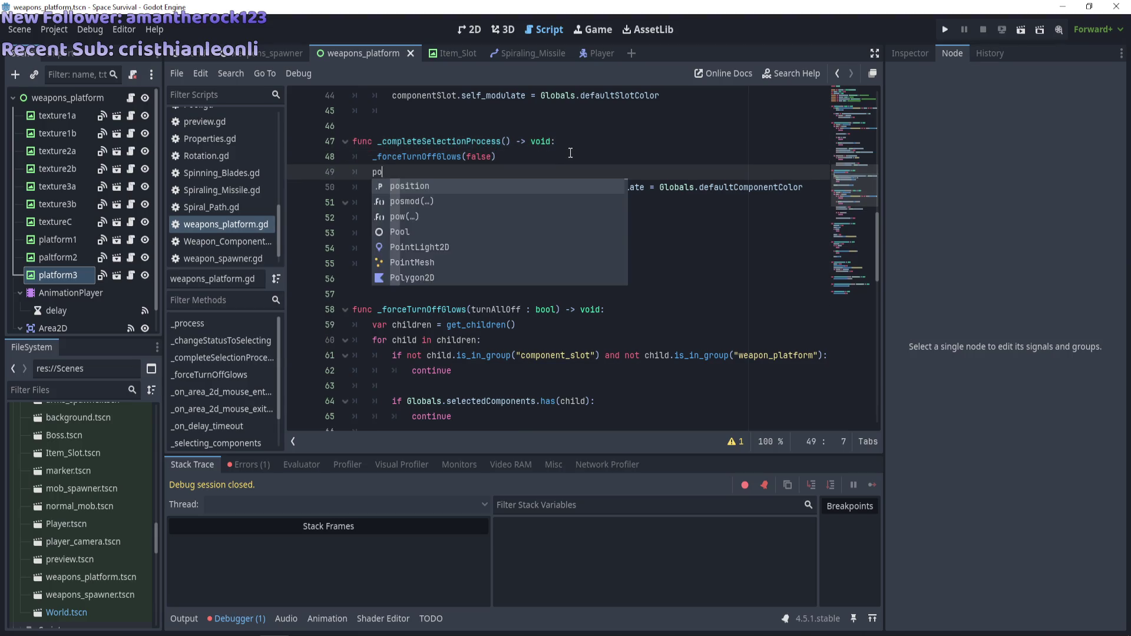
type("\"here")
key("F5")
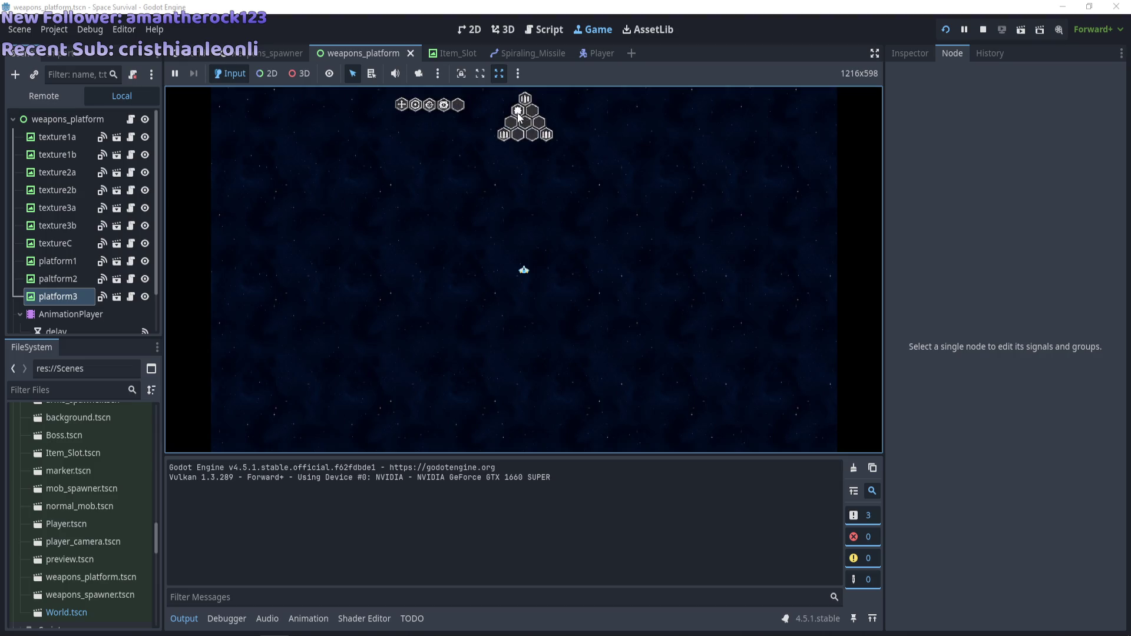
Drag a component onto the platform, check the Output log for the 'here' prints, and stop the game
mouse_move(444, 105)
left_mouse_down()
mouse_move(525, 122)
mouse_move(518, 134)
mouse_move(471, 121)
mouse_move(531, 137)
left_mouse_up()
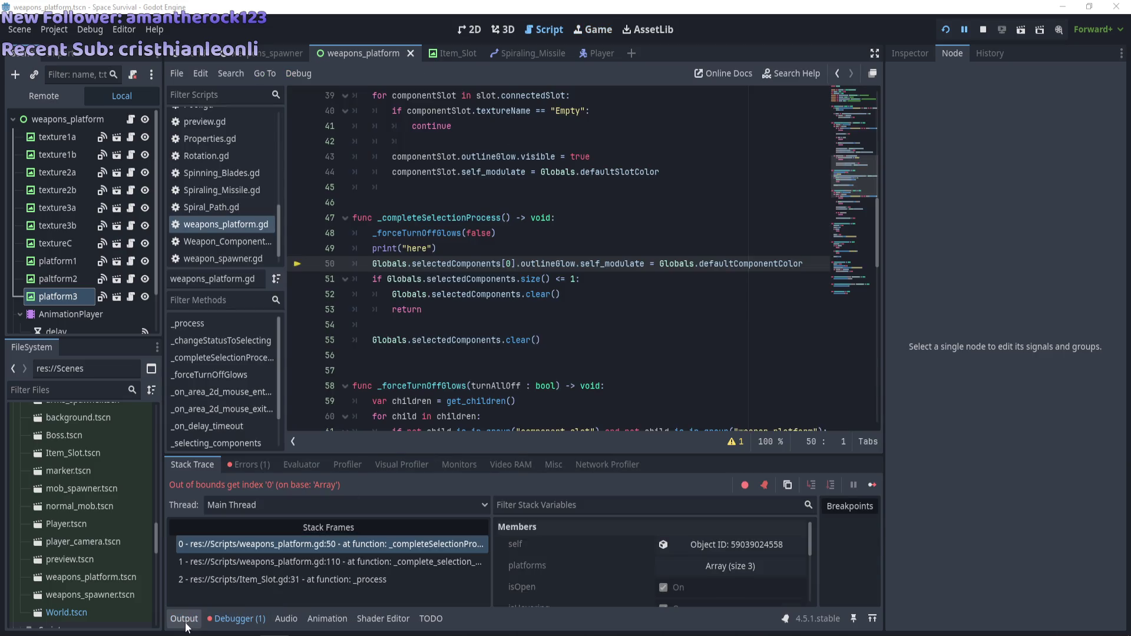
left_click(184, 619)
left_click(982, 31)
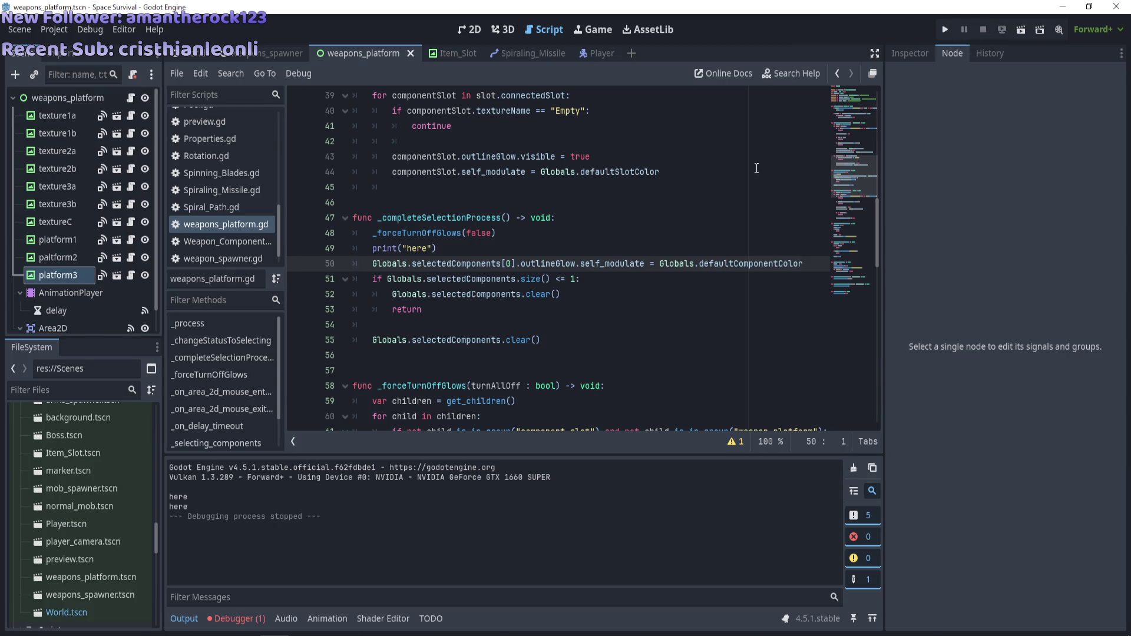
Delete the print("here") debug line from _completeSelectionProcess
left_click_drag(455, 250, 353, 248)
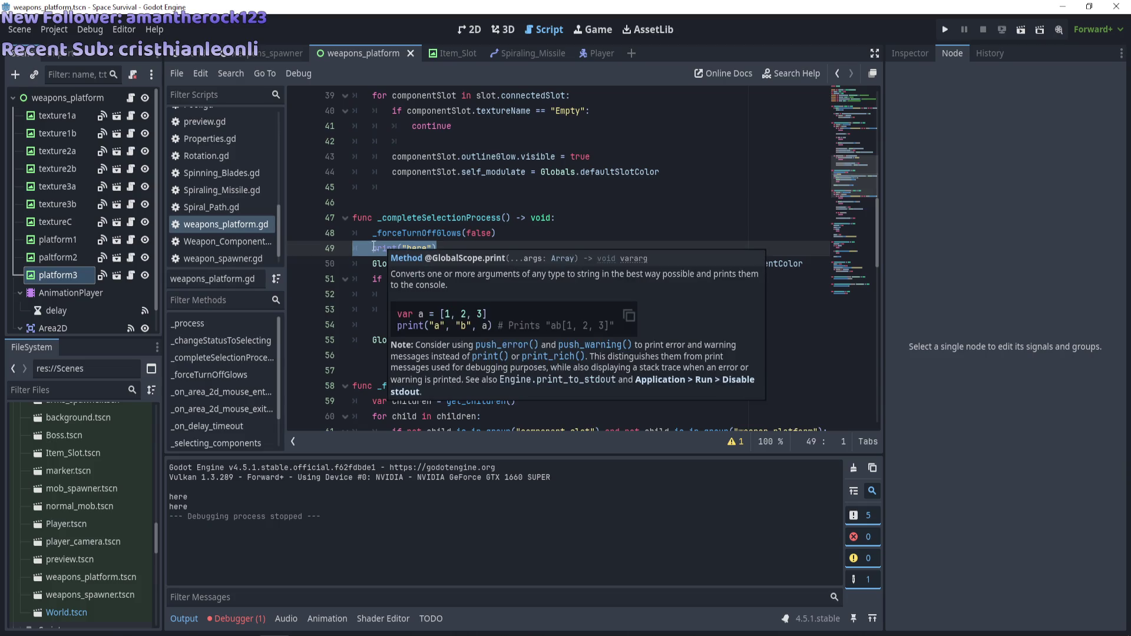
key("BackSpace")
key("BackSpace")
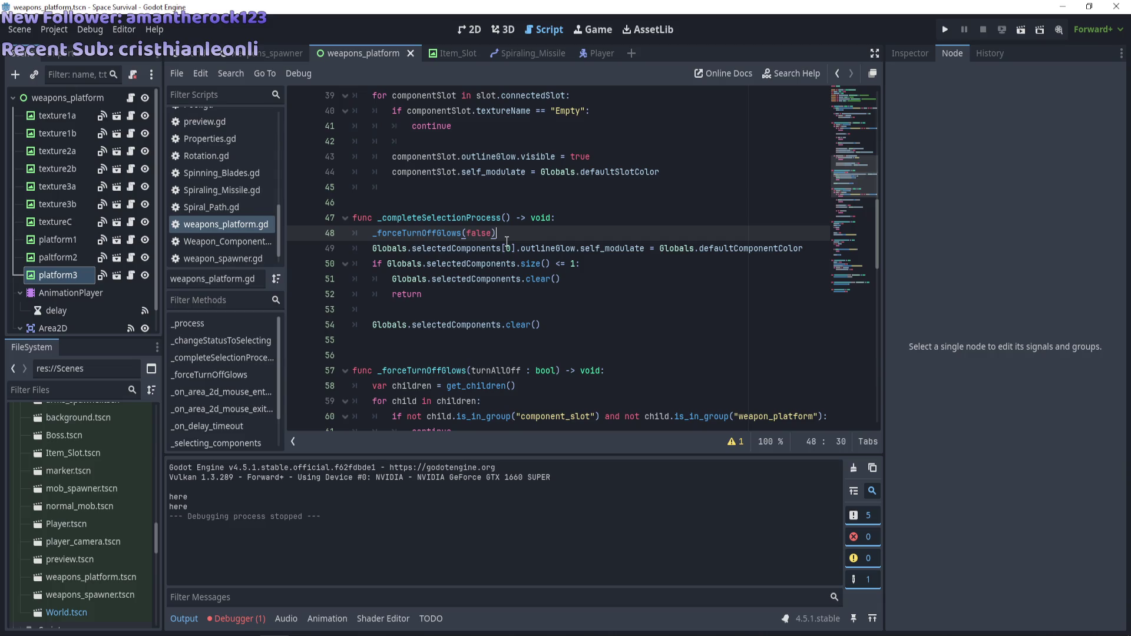
scroll(506, 241, "down", 10)
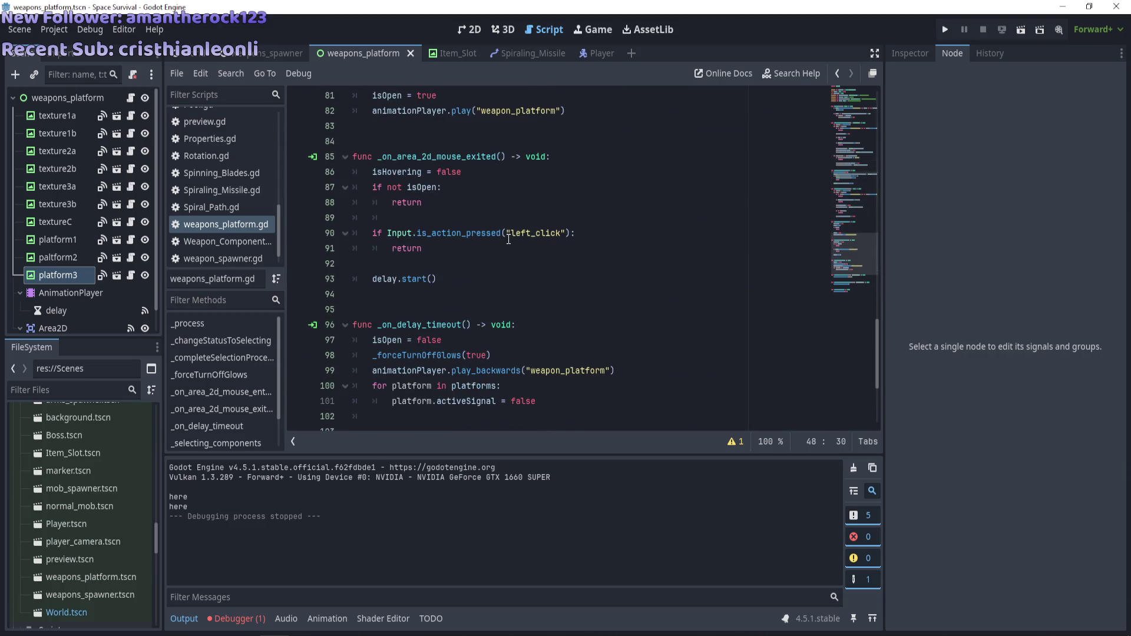
scroll(511, 238, "up", 11)
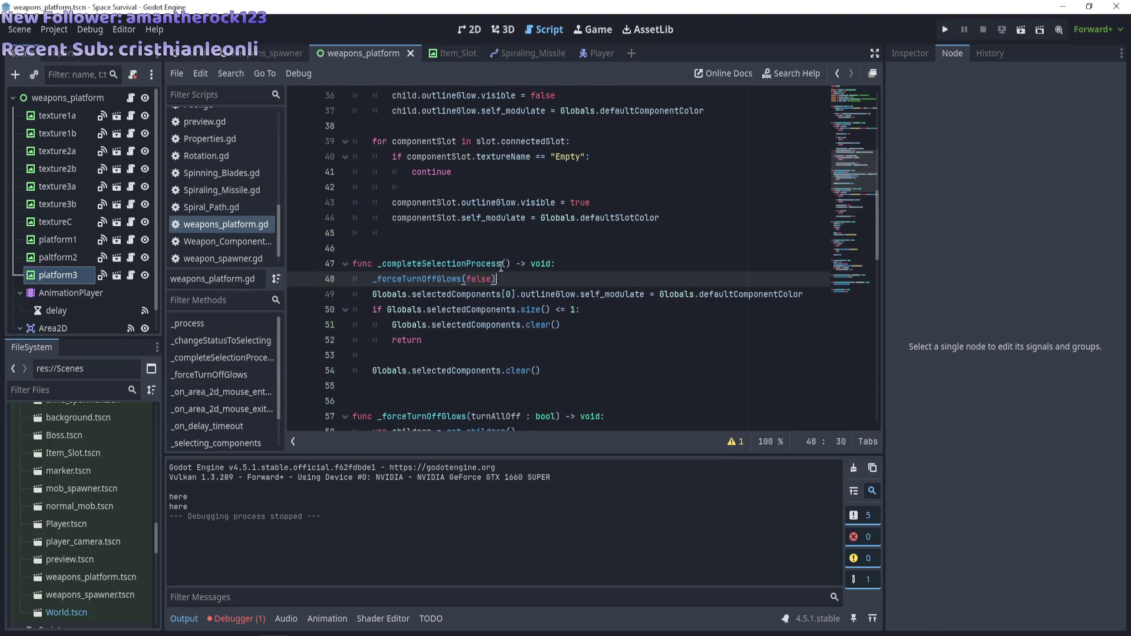
scroll(511, 363, "down", 4)
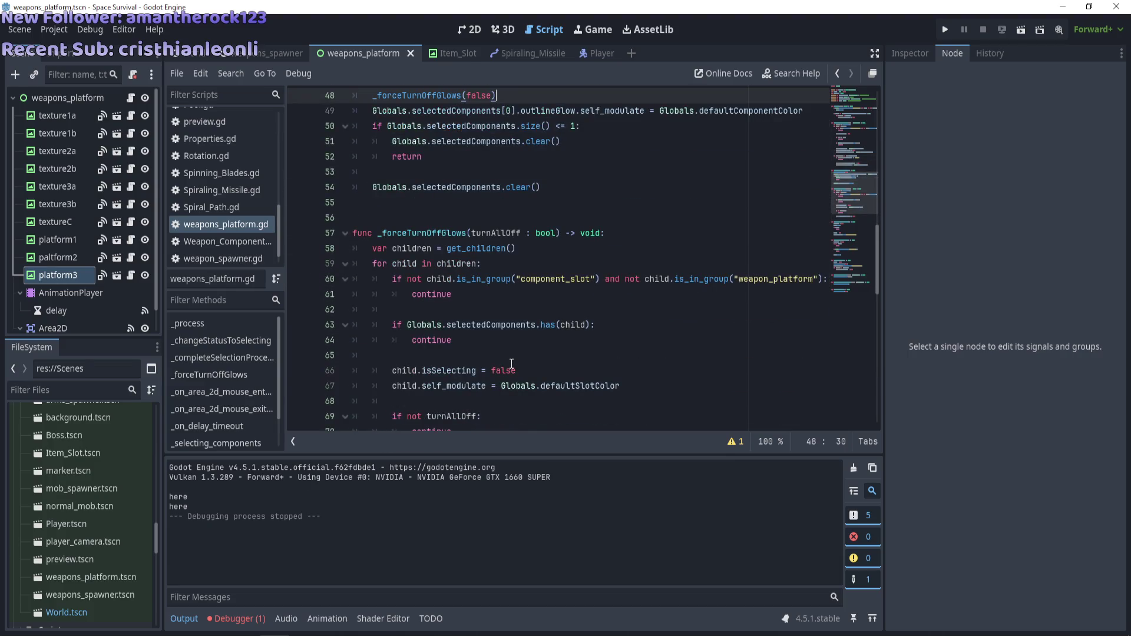
scroll(511, 363, "down", 15)
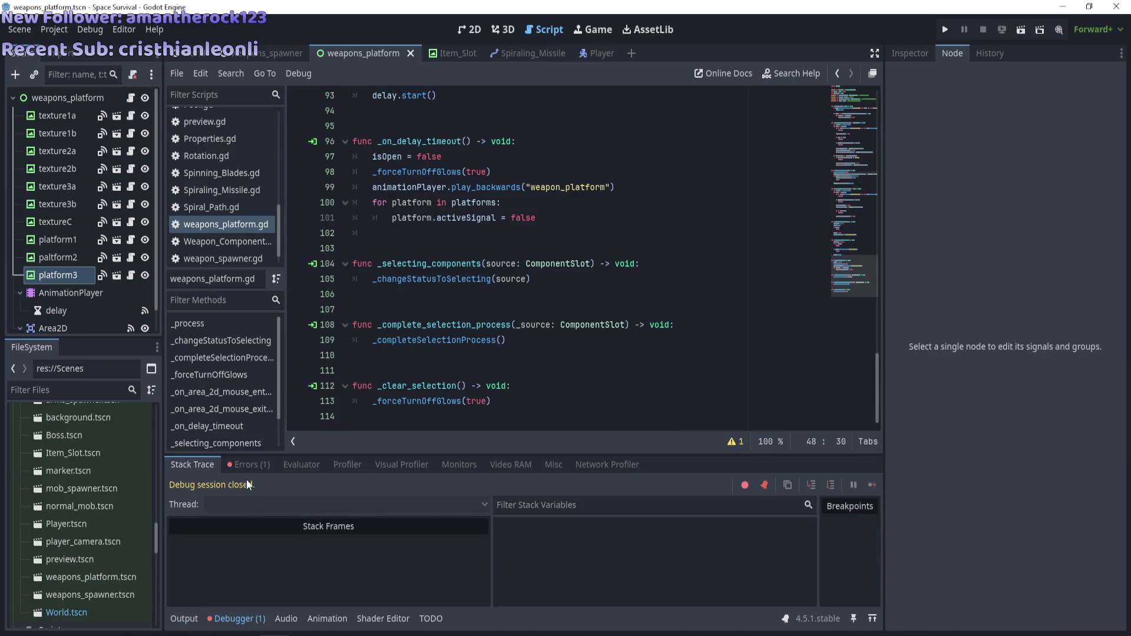
Read the out-of-bounds index error in the Debugger's Errors list and clear it
left_click(247, 466)
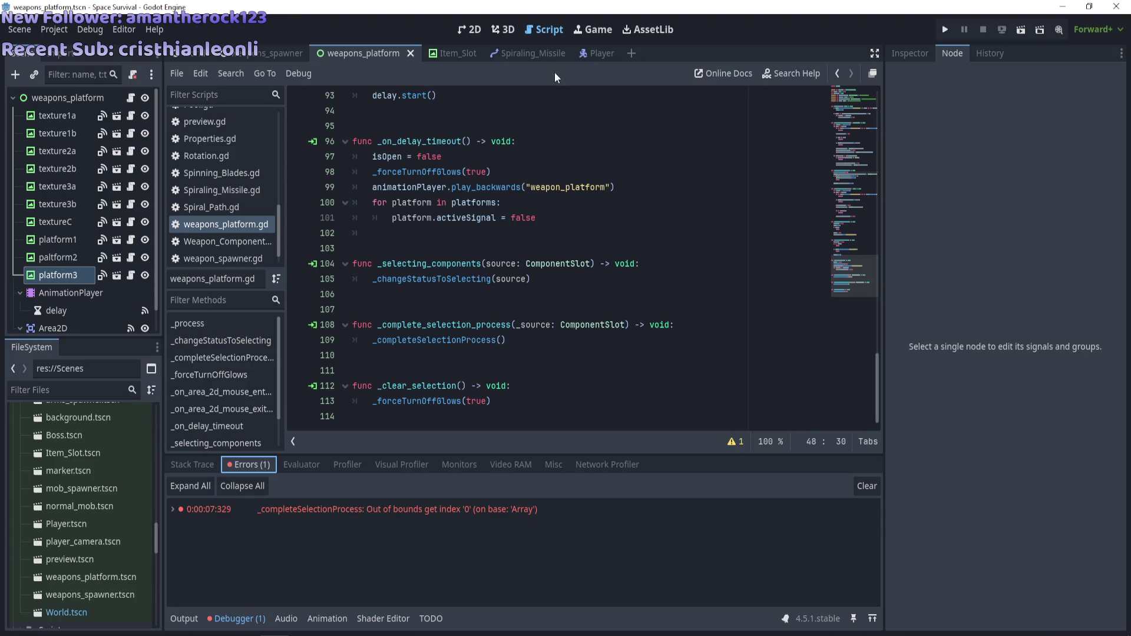
left_click(535, 32)
scroll(217, 149, "up", 5)
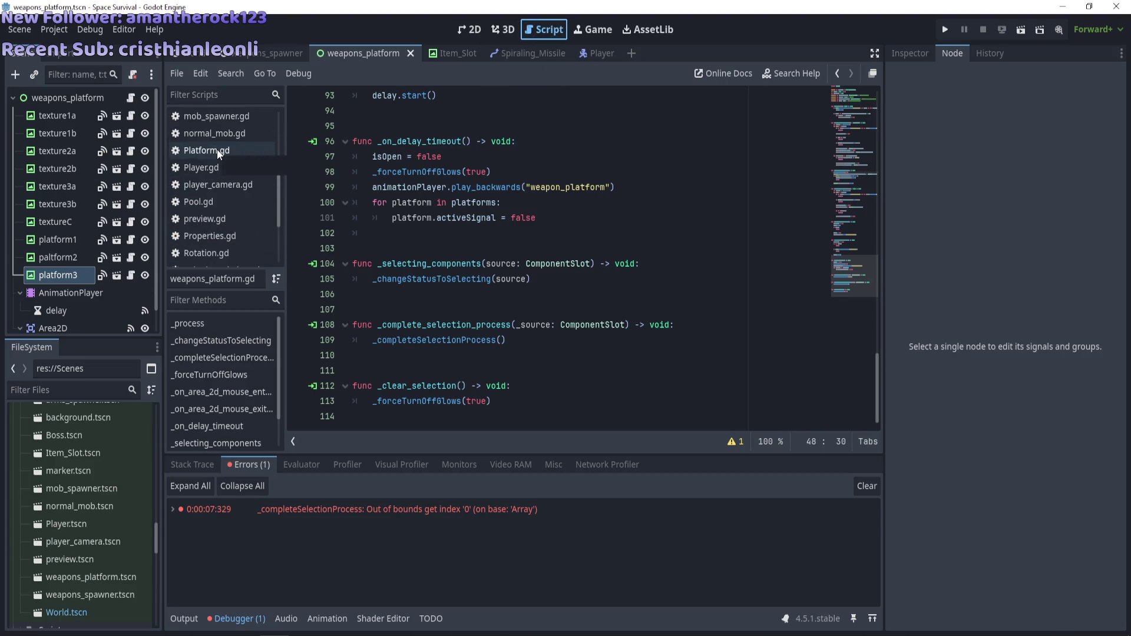
left_click(867, 481)
scroll(221, 177, "up", 3)
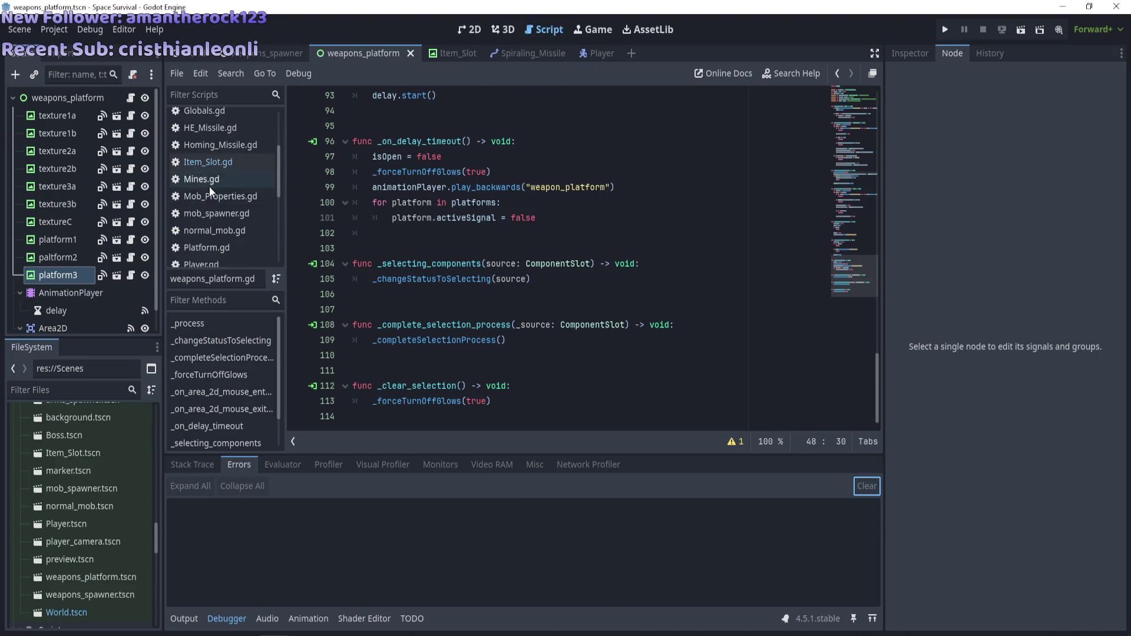
left_click(208, 200)
Scroll up to _process in Item_Slot.gd and select the left_click release check on lines 30–31
scroll(538, 218, "up", 2)
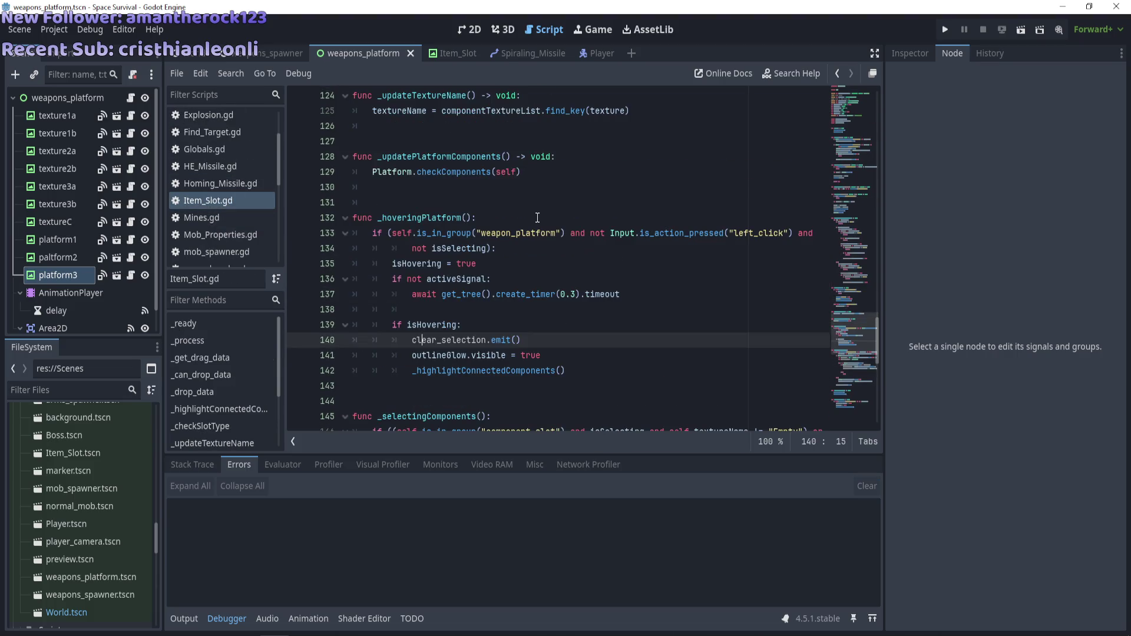
scroll(494, 280, "up", 20)
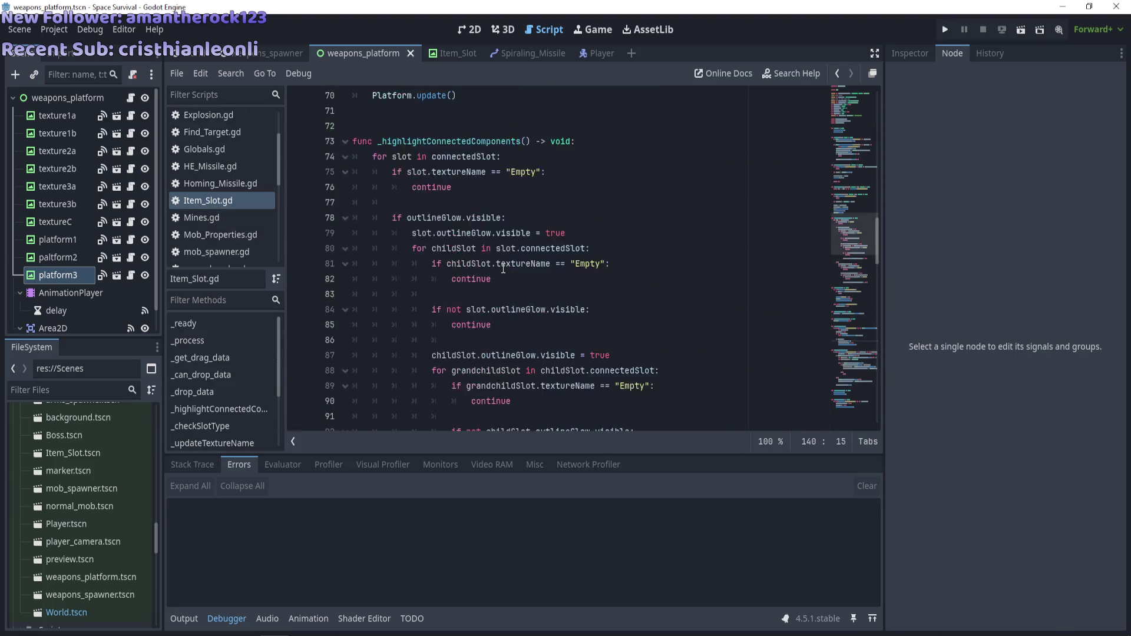
scroll(503, 269, "up", 3)
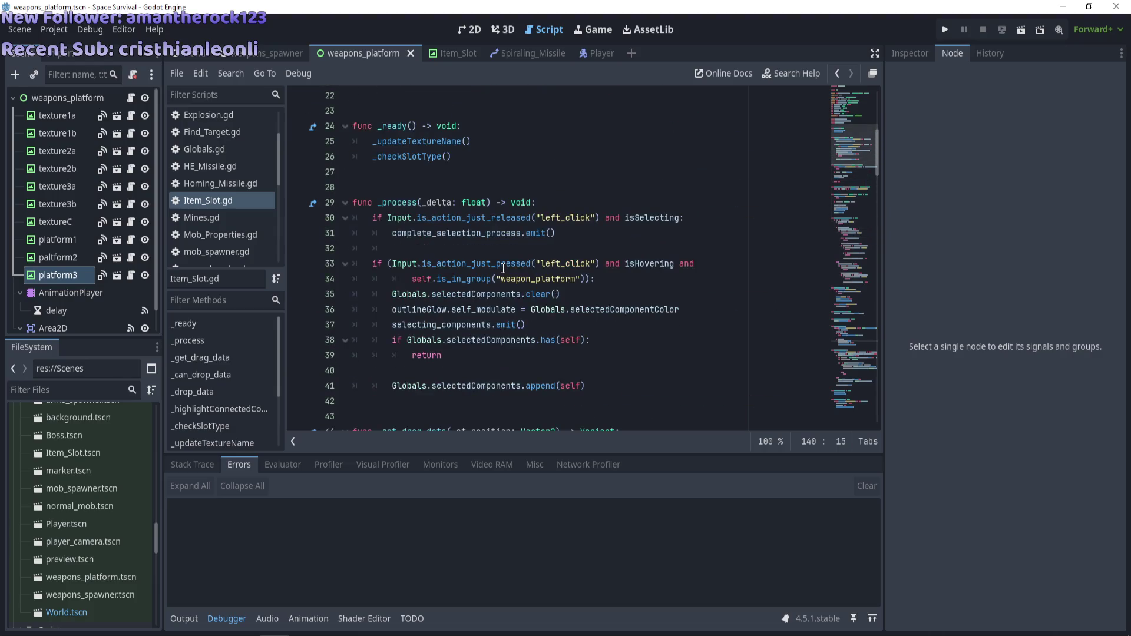
mouse_move(502, 267)
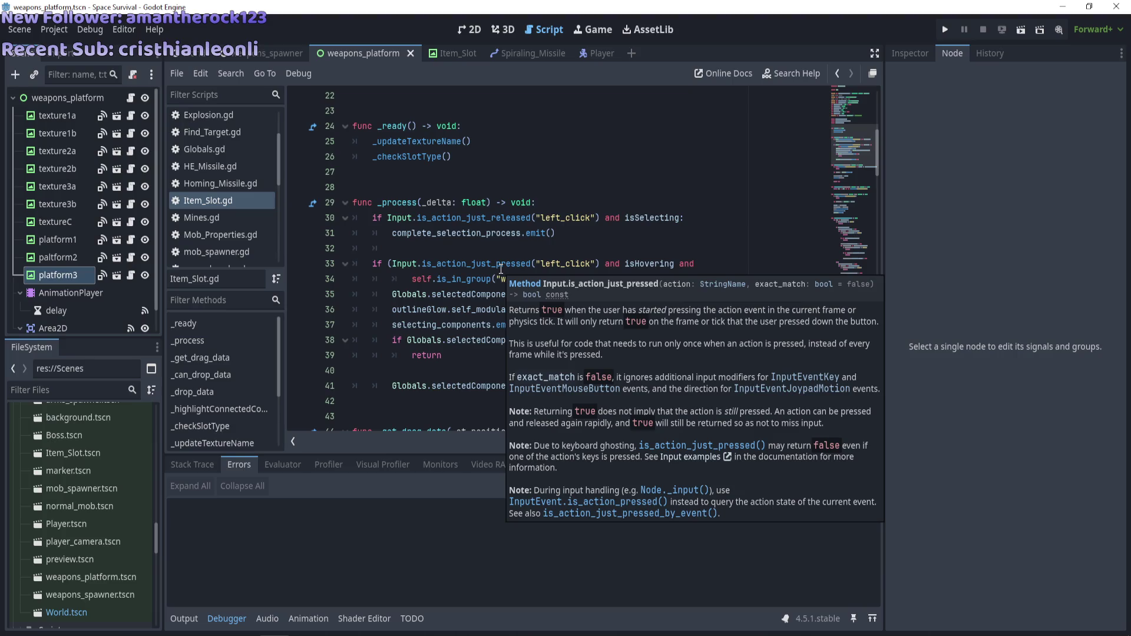
left_click(555, 233)
left_click_drag(555, 232, 367, 224)
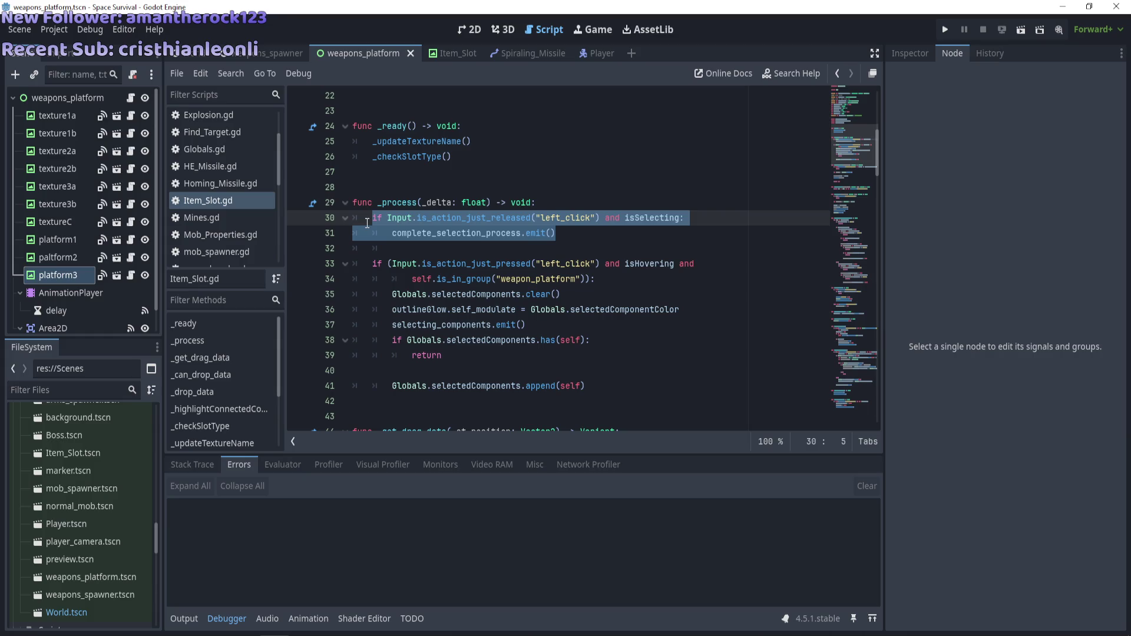
left_click_drag(367, 224, 334, 222)
left_click_drag(879, 149, 879, 154)
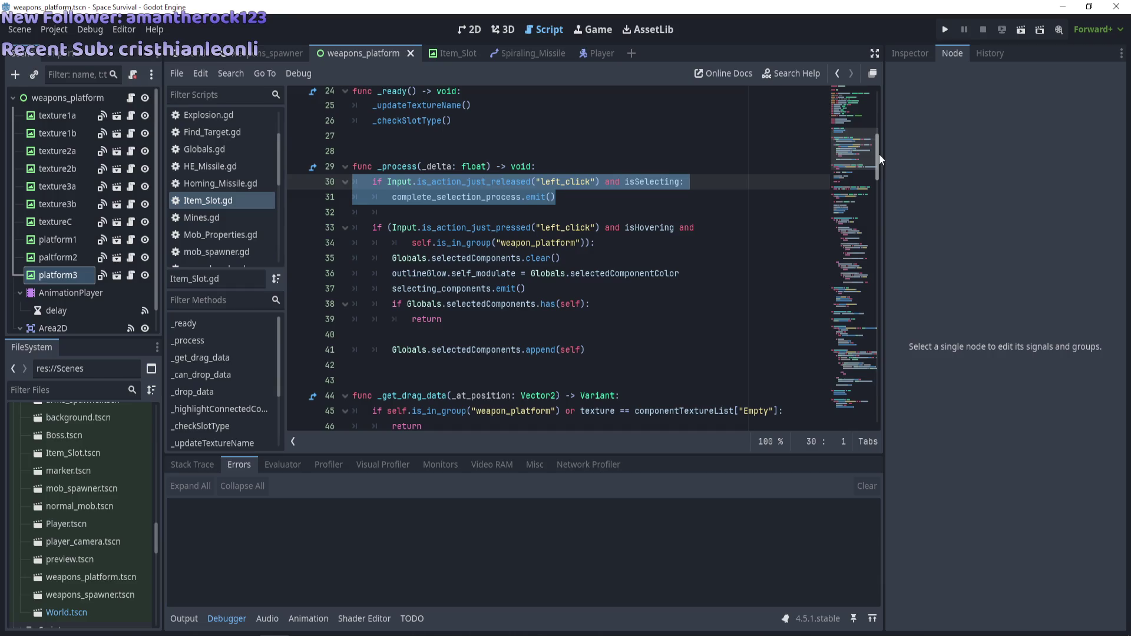
Select and delete the left_click-release block in Item_Slot.gd's _process, then check the complete_selection_process signal
mouse_move(556, 197)
left_mouse_down()
mouse_move(347, 197)
mouse_move(285, 185)
left_mouse_up()
mouse_move(554, 212)
left_mouse_down()
mouse_move(543, 196)
mouse_move(310, 186)
left_mouse_up()
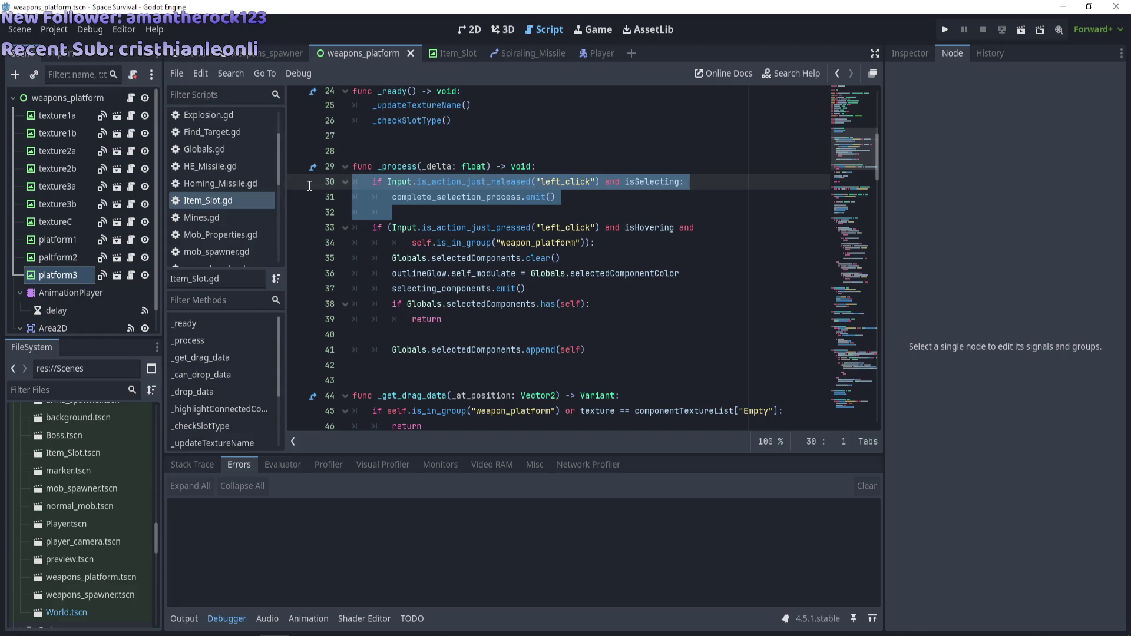
key("BackSpace")
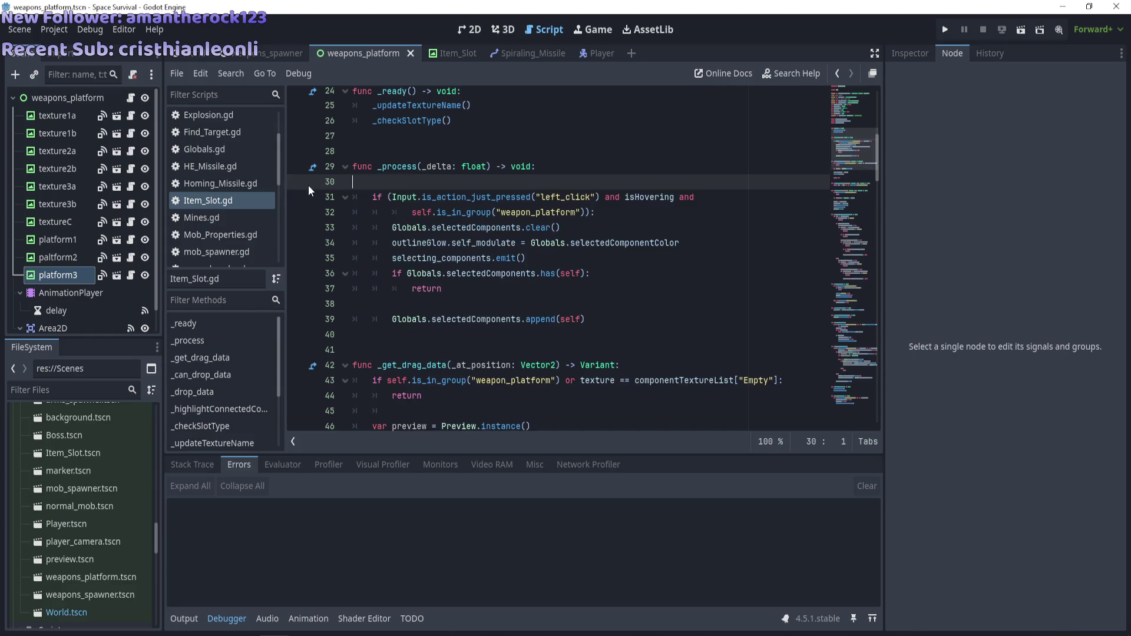
key("BackSpace")
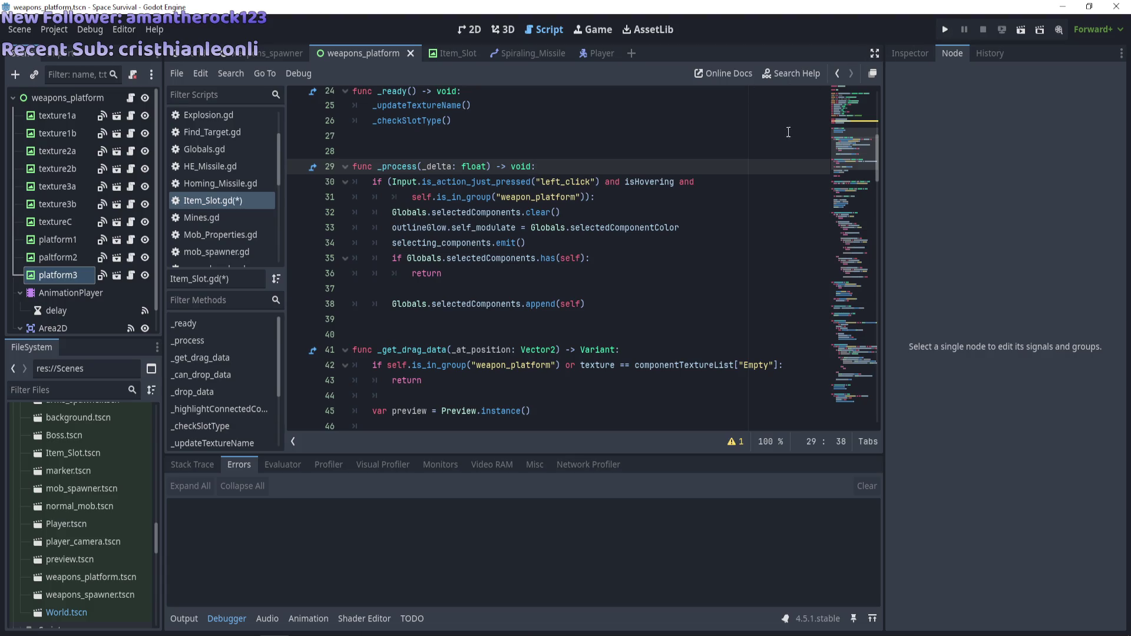
scroll(615, 182, "down", 15)
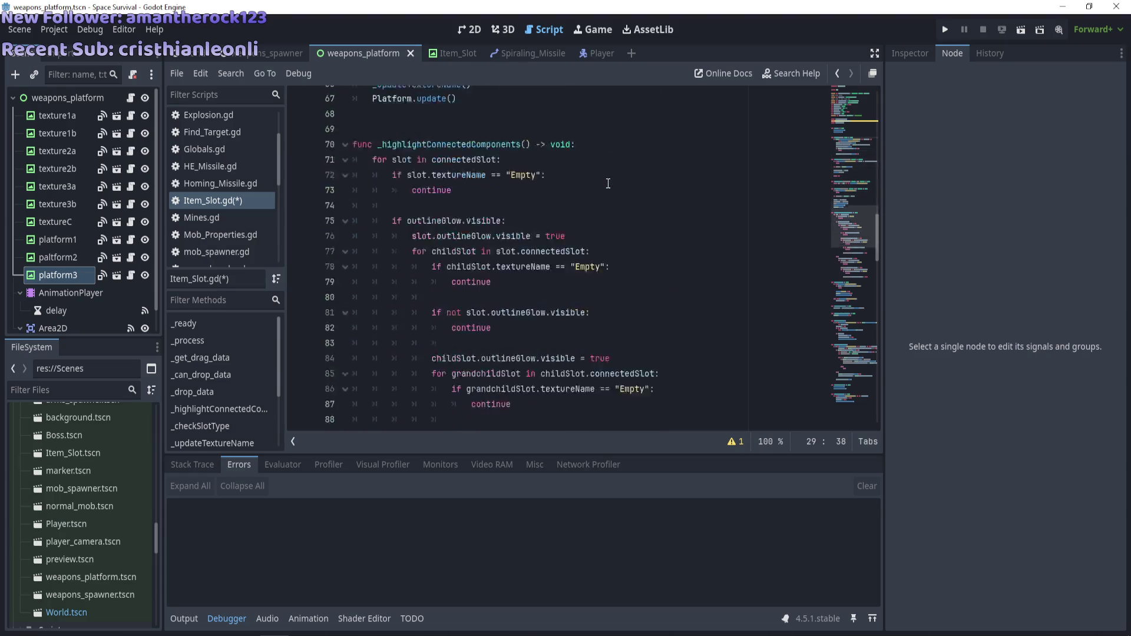
scroll(608, 183, "up", 10)
scroll(608, 183, "up", 13)
scroll(608, 183, "down", 5)
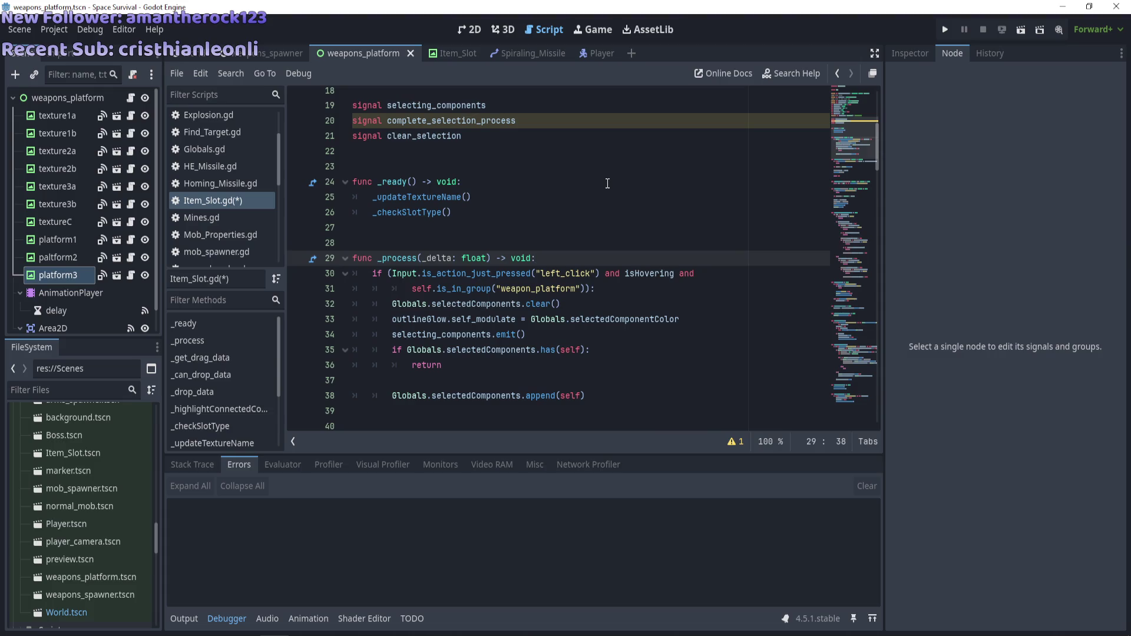
left_click_drag(524, 120, 335, 120)
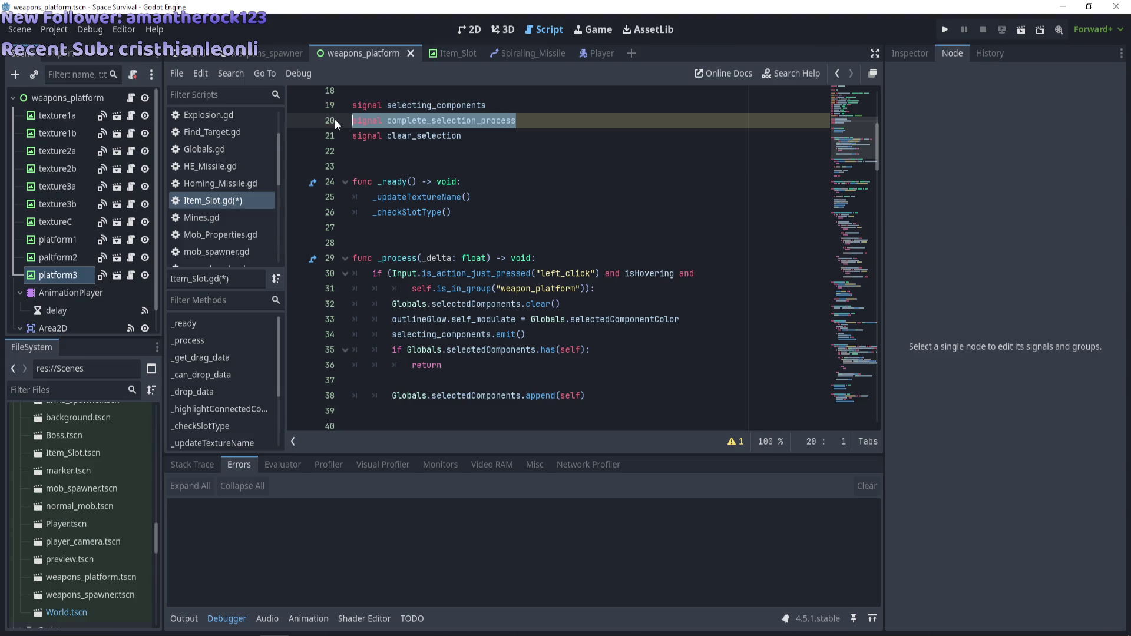
scroll(335, 119, "up", 1)
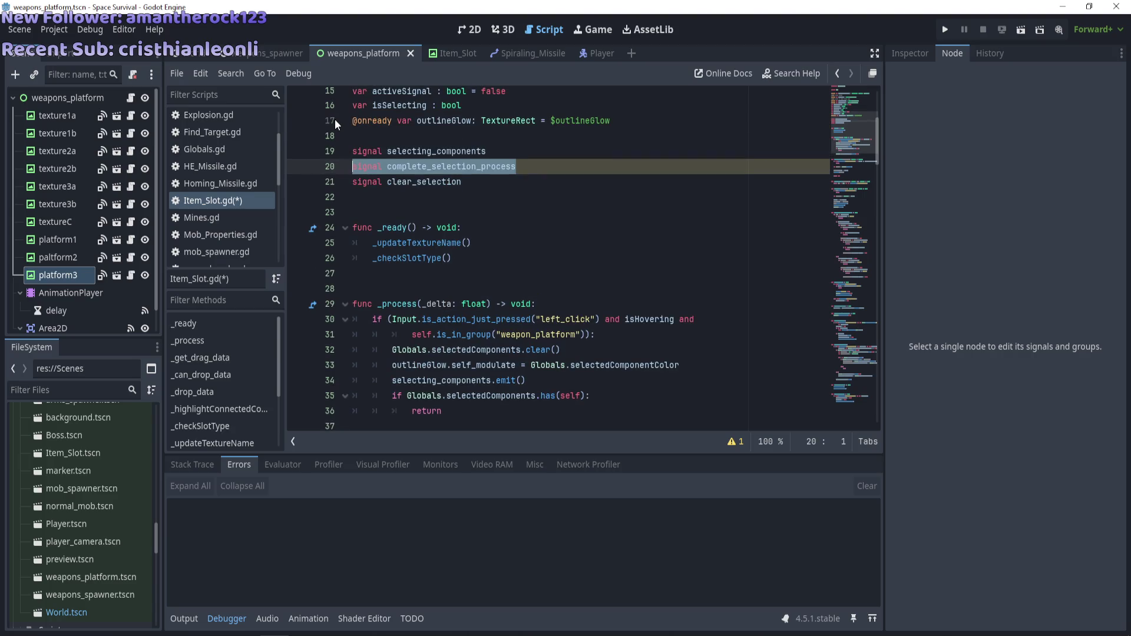
scroll(334, 119, "down", 3)
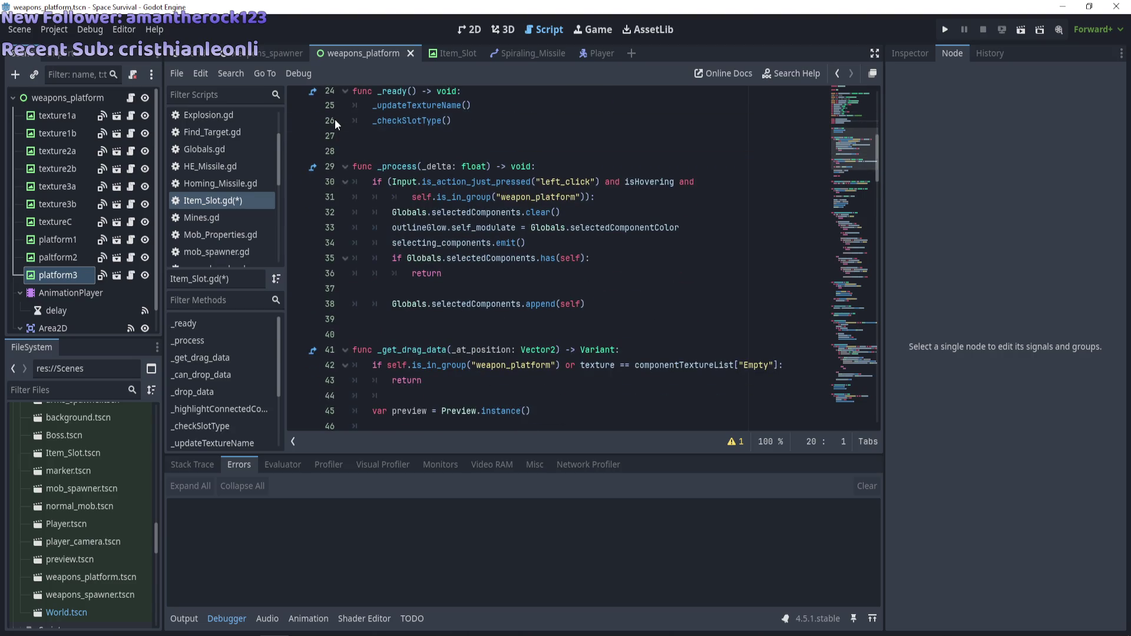
Restore the deleted release-check lines and comment them out with Ctrl+K
key("ctrl+z")
left_click_drag(421, 214, 348, 182)
key("ctrl+k")
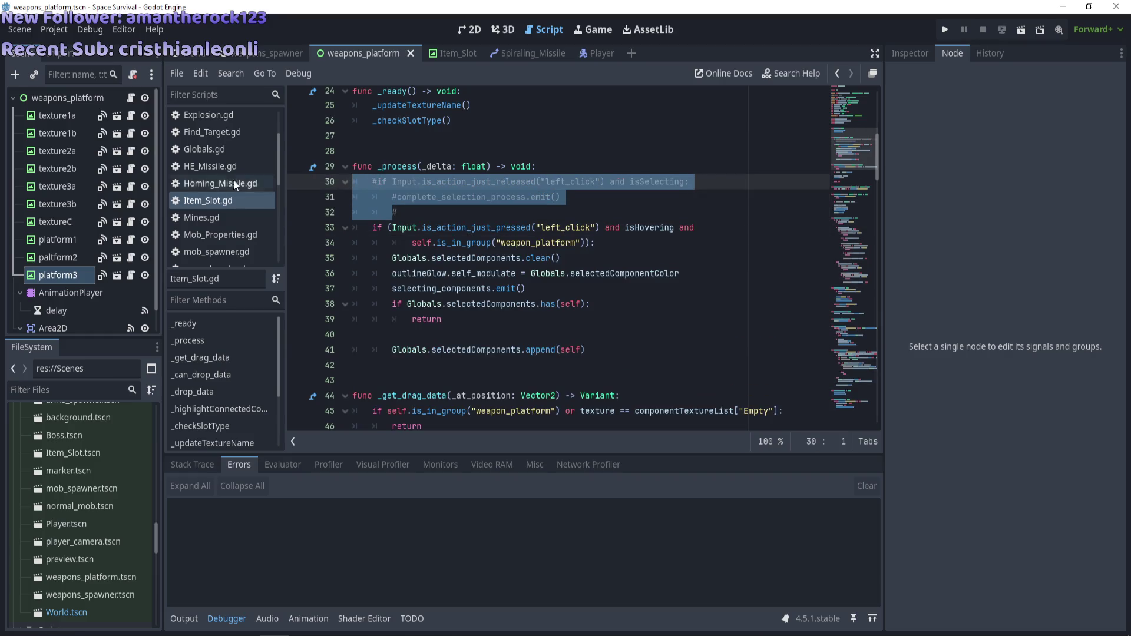
scroll(200, 207, "down", 4)
Switch to weapons_platform.gd and save
left_click(226, 243)
key("ctrl+s")
scroll(448, 245, "up", 20)
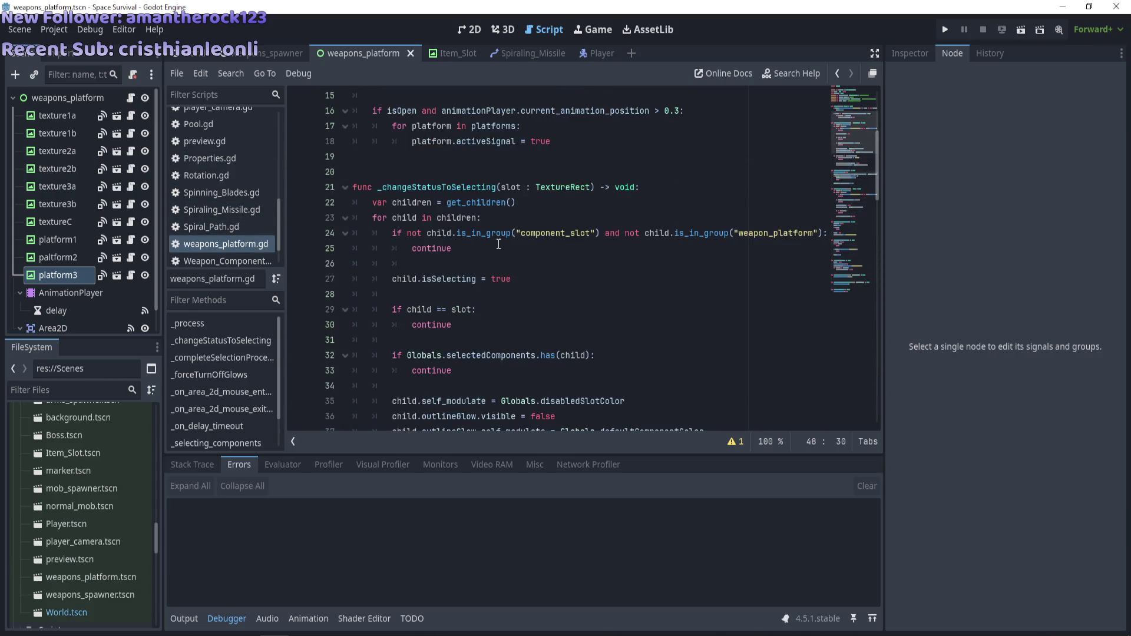
scroll(498, 244, "up", 5)
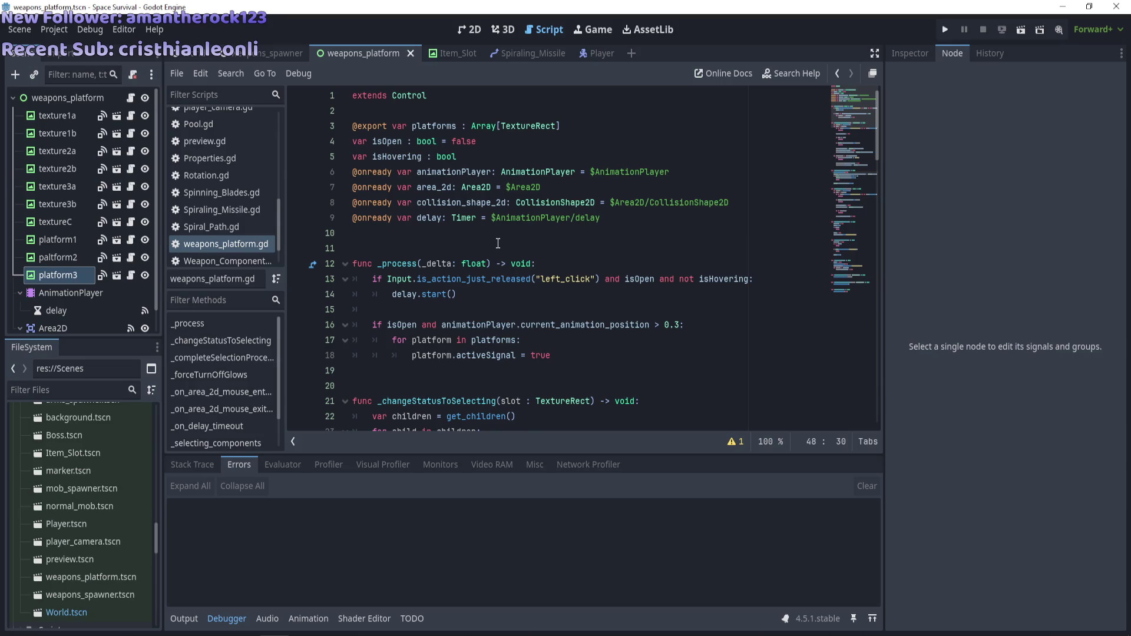
Declare var isSelecting : bool on line 6, below the isHovering declaration
left_click(471, 157)
key("Return")
type("var ")
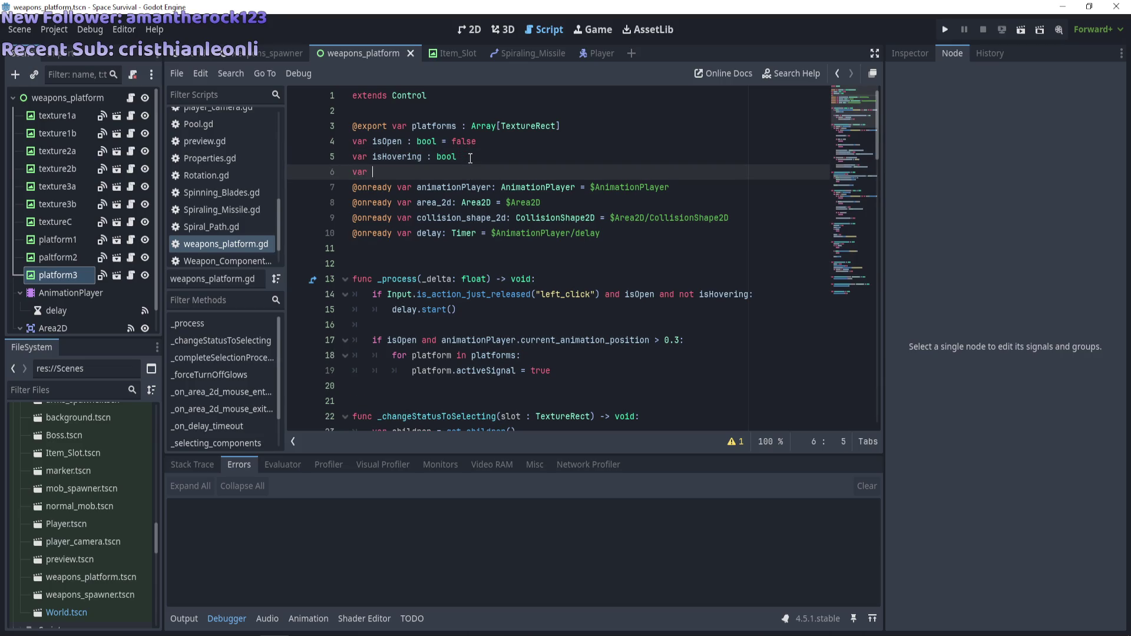
type("isSelecting")
type(" : bool")
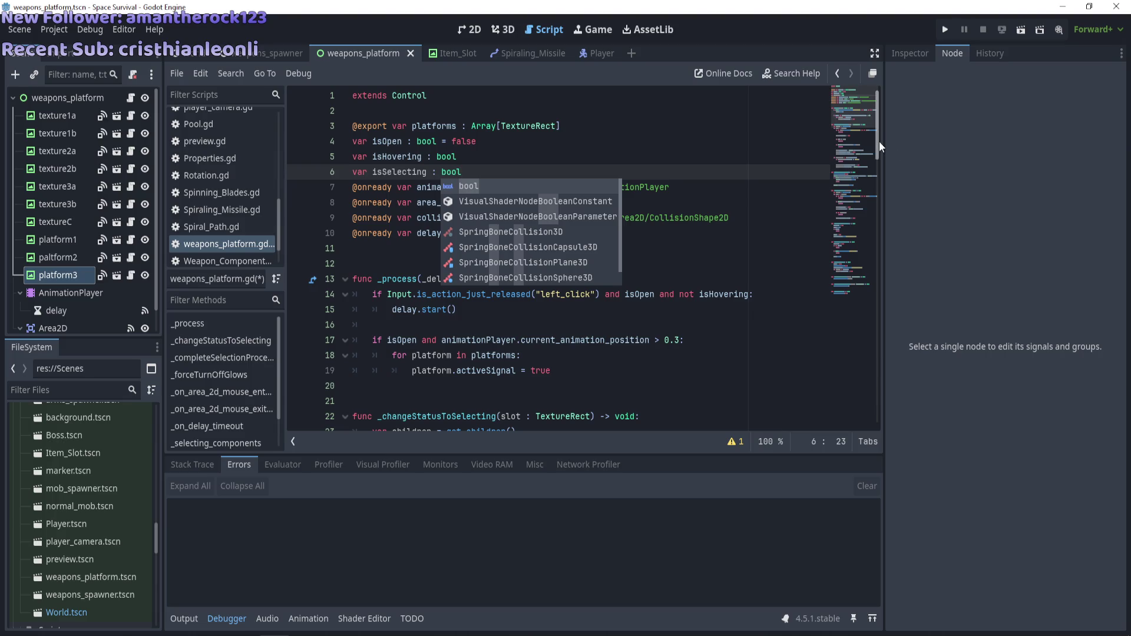
scroll(871, 187, "down", 5)
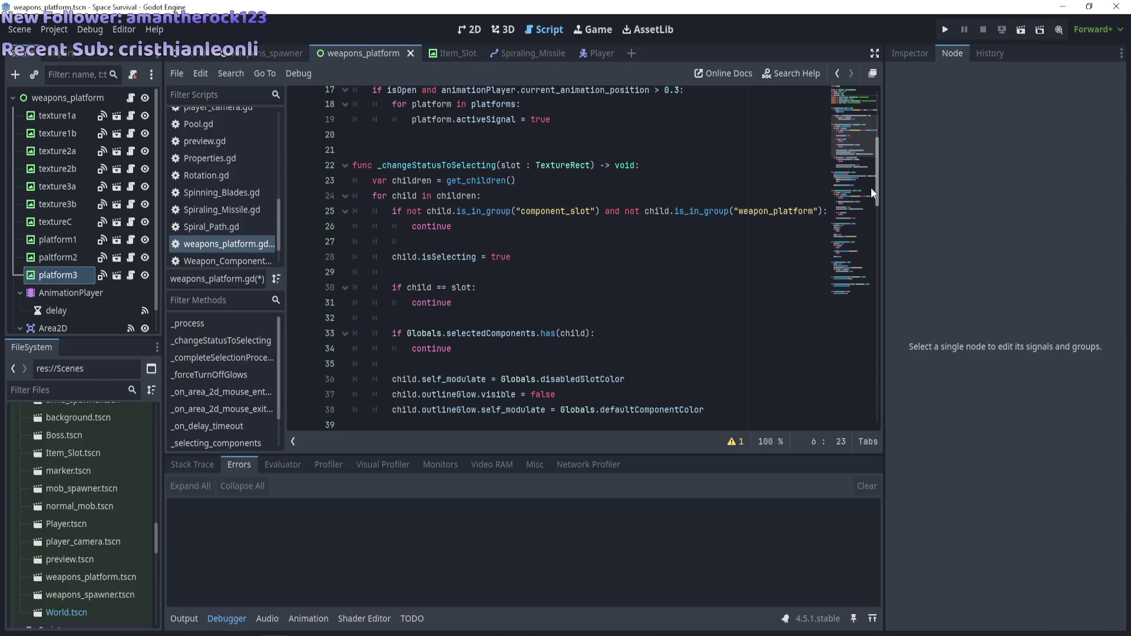
Add isSelecting = true as the first line of _changeStatusToSelecting and save
left_click(650, 165)
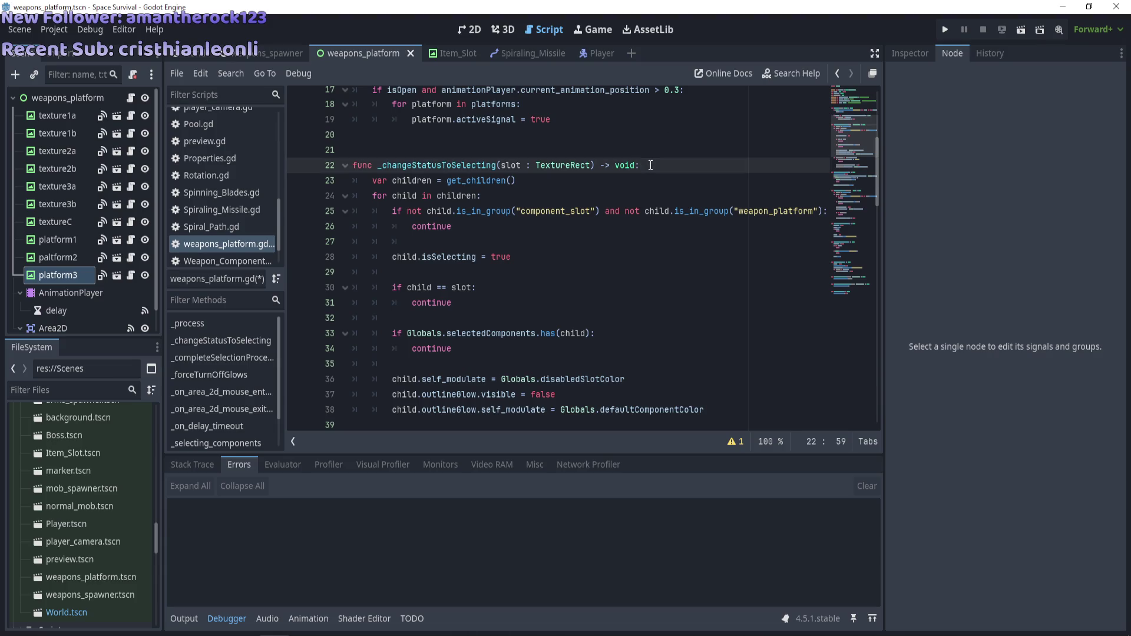
key("Return")
type("is")
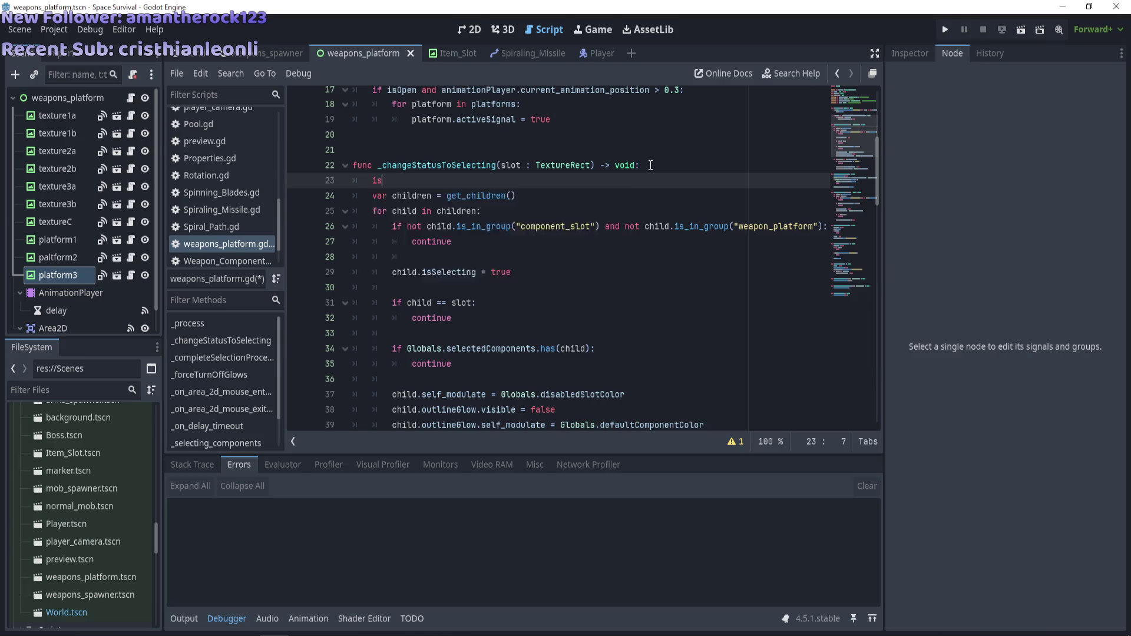
type("Selecting ")
type("=")
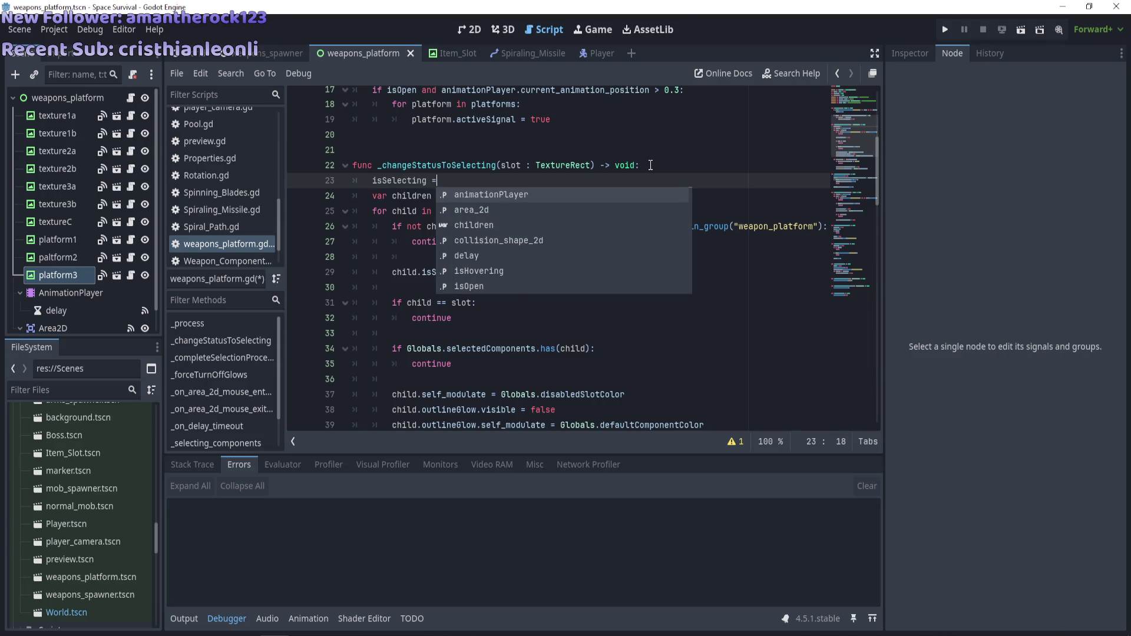
type(" true")
left_click(584, 153)
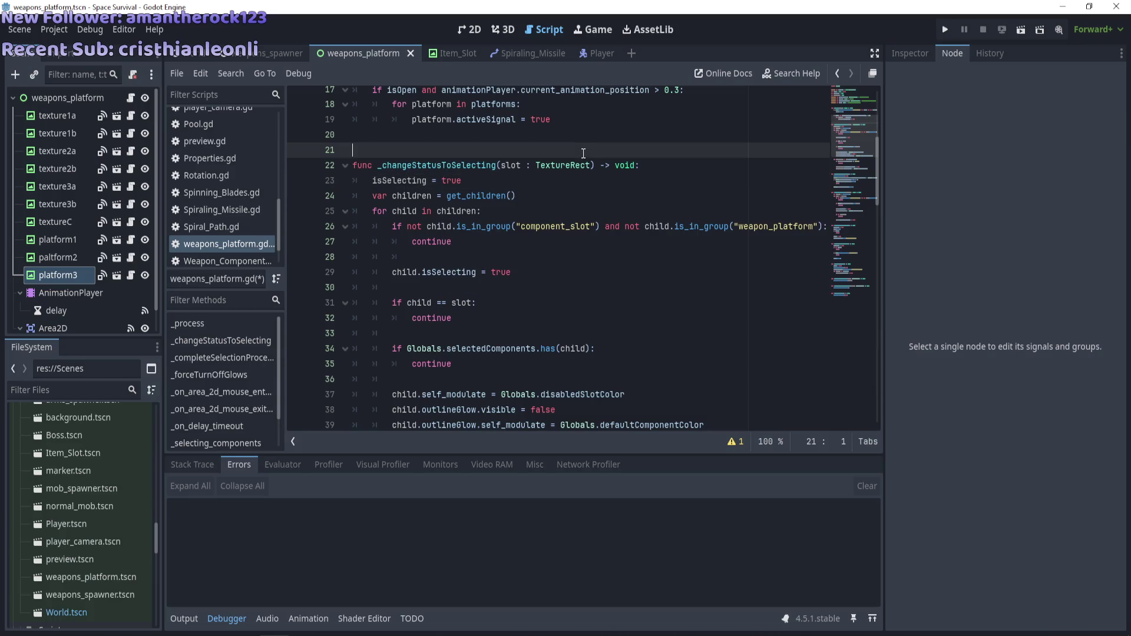
key("ctrl+s")
Add isSelecting = false as the last line of _completeSelectionProcess
scroll(524, 184, "down", 5)
scroll(471, 183, "up", 5)
double_click(417, 183)
key("ctrl+c")
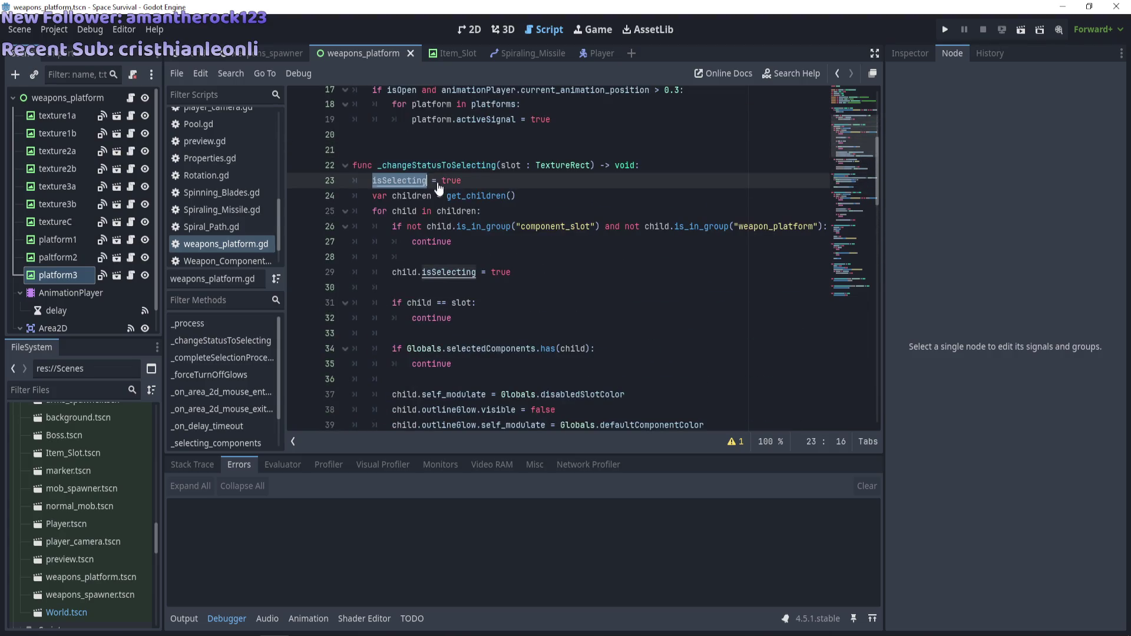
scroll(513, 208, "down", 5)
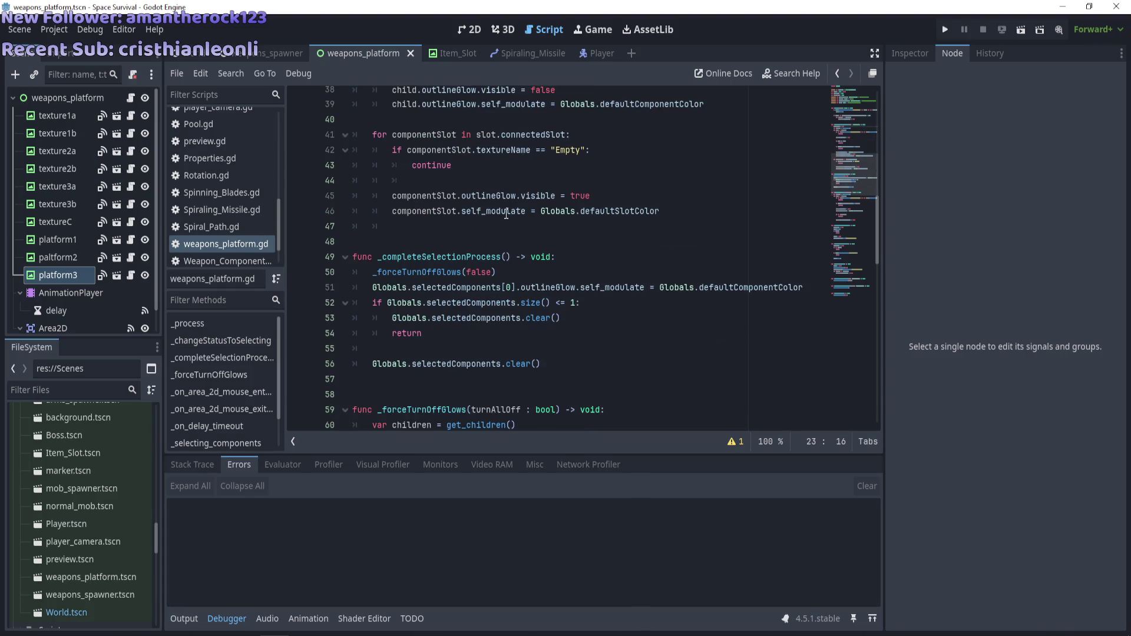
left_click(545, 377)
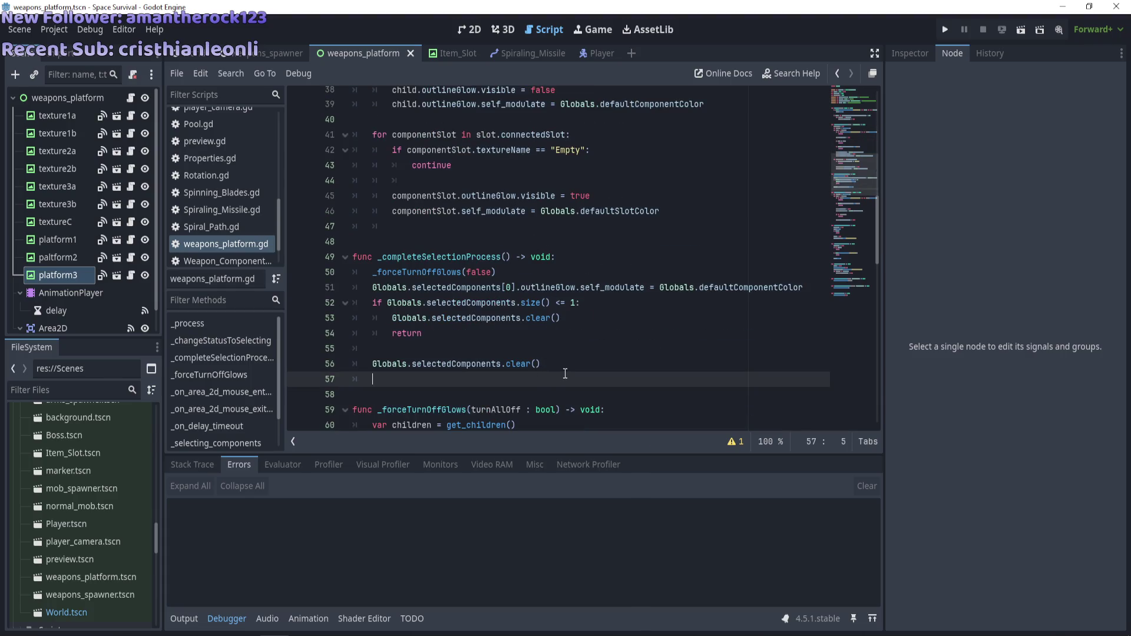
key("ctrl+v")
type("= false")
scroll(531, 289, "up", 3)
scroll(531, 289, "up", 4)
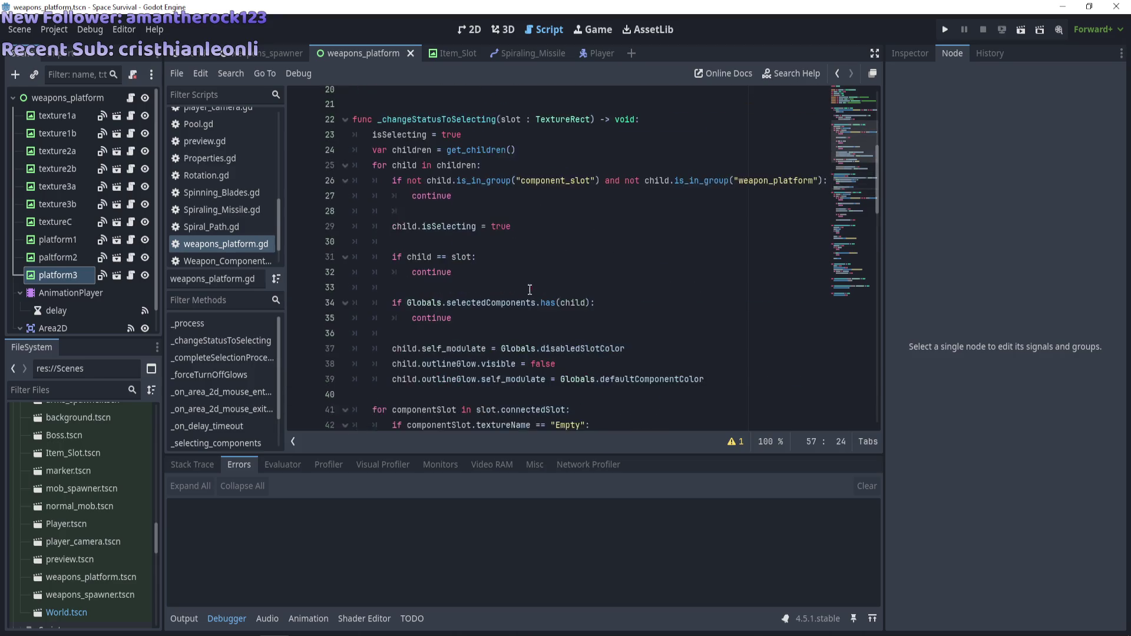
scroll(526, 295, "down", 6)
key("Up")
key("Up")
Go back to the end of the _process function header
scroll(527, 297, "up", 6)
scroll(528, 298, "up", 5)
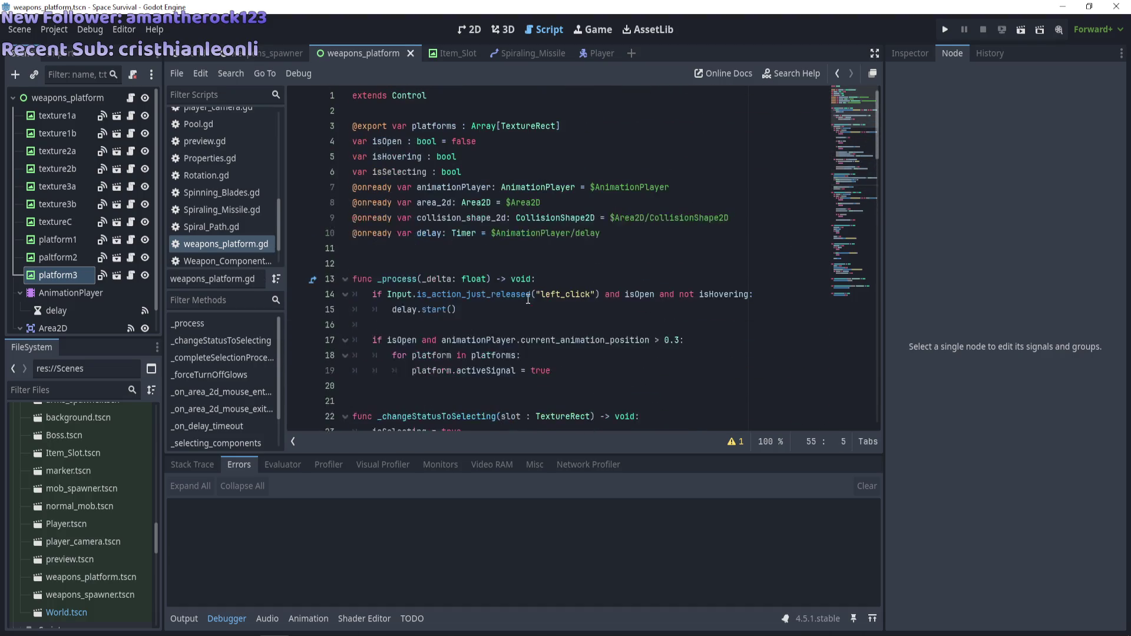
left_click(545, 282)
scroll(544, 281, "down", 2)
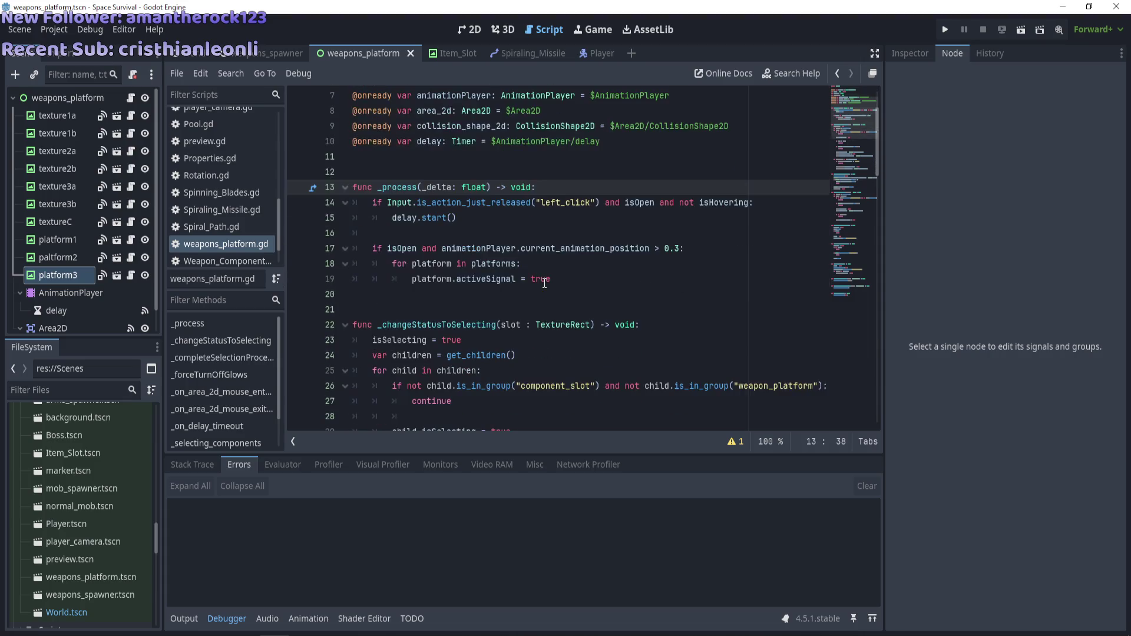
scroll(544, 282, "down", 5)
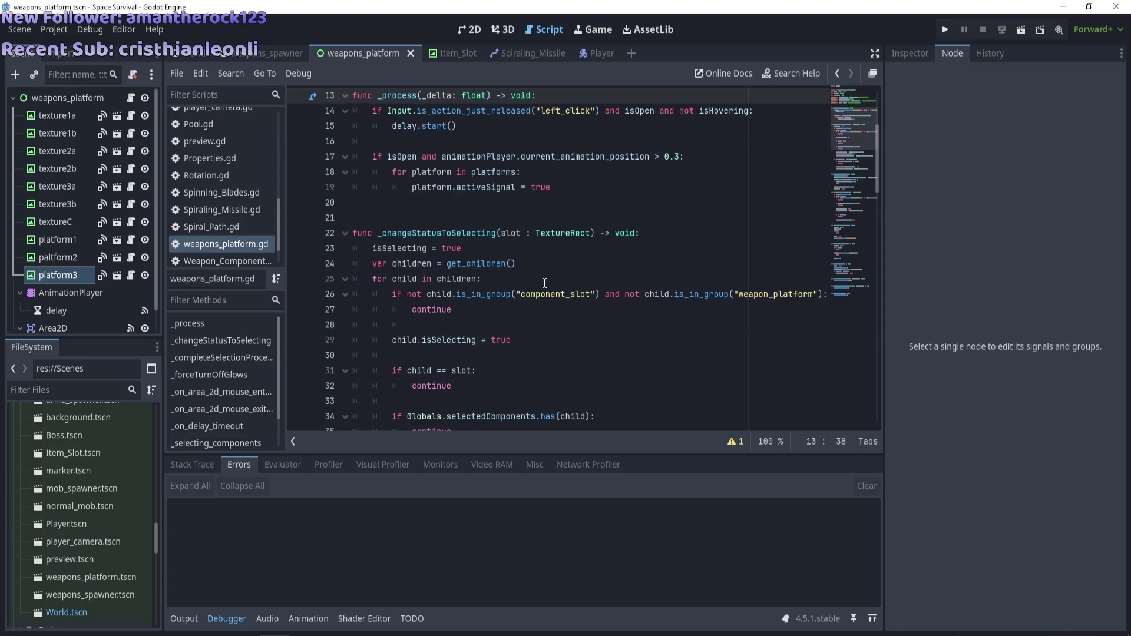
scroll(544, 285, "up", 4)
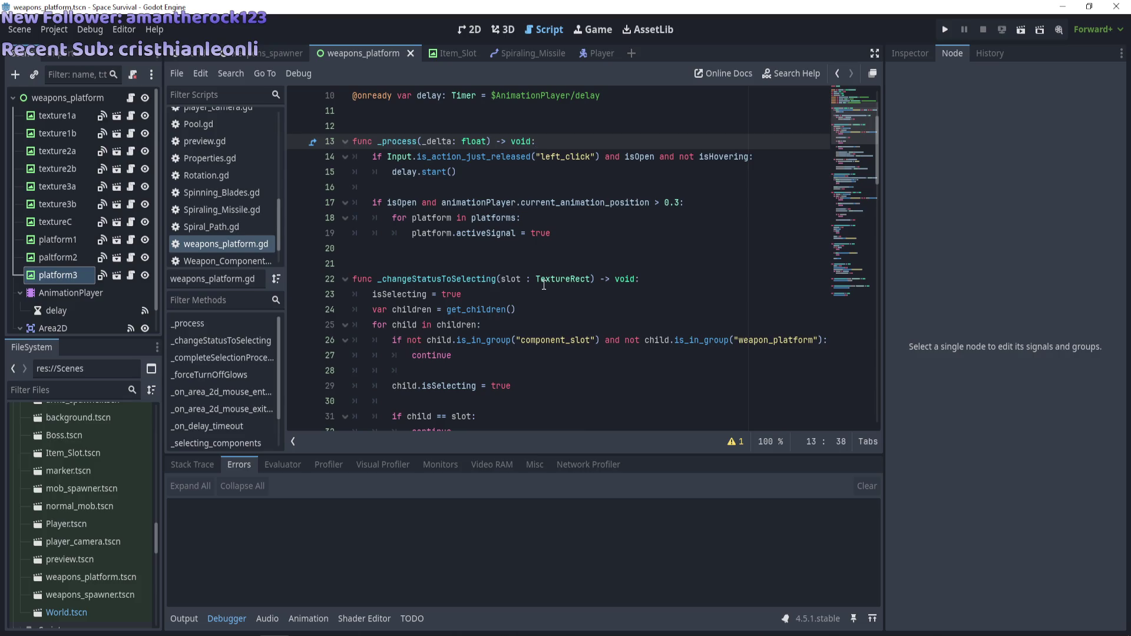
Add blank lines below the platforms loop in _process and begin an if statement
scroll(544, 285, "up", 3)
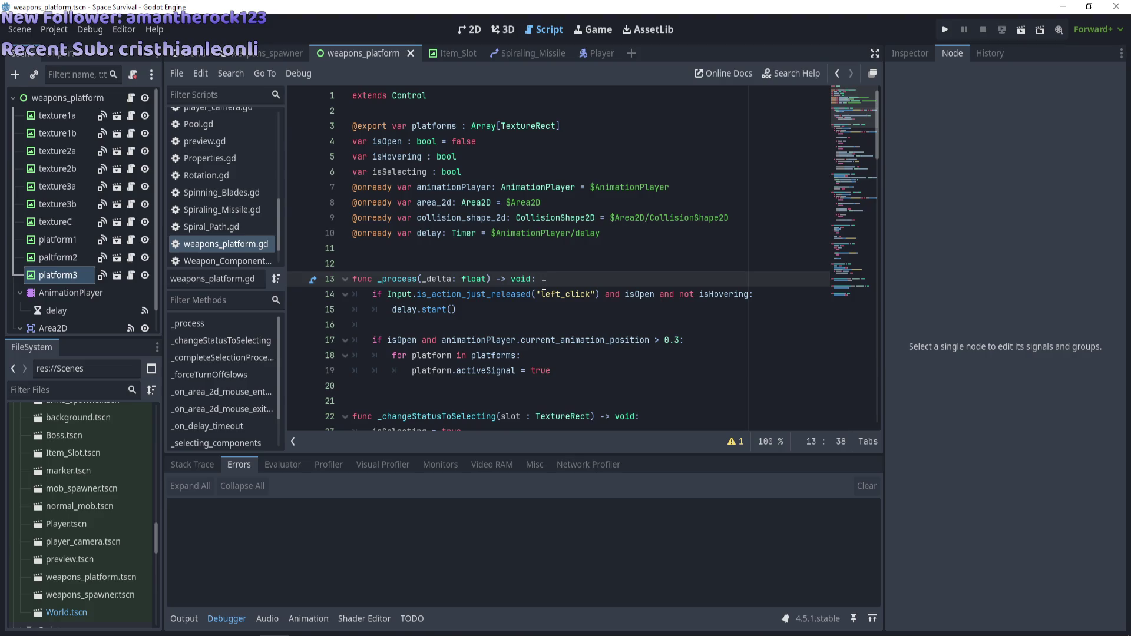
scroll(544, 285, "down", 2)
left_click(557, 280)
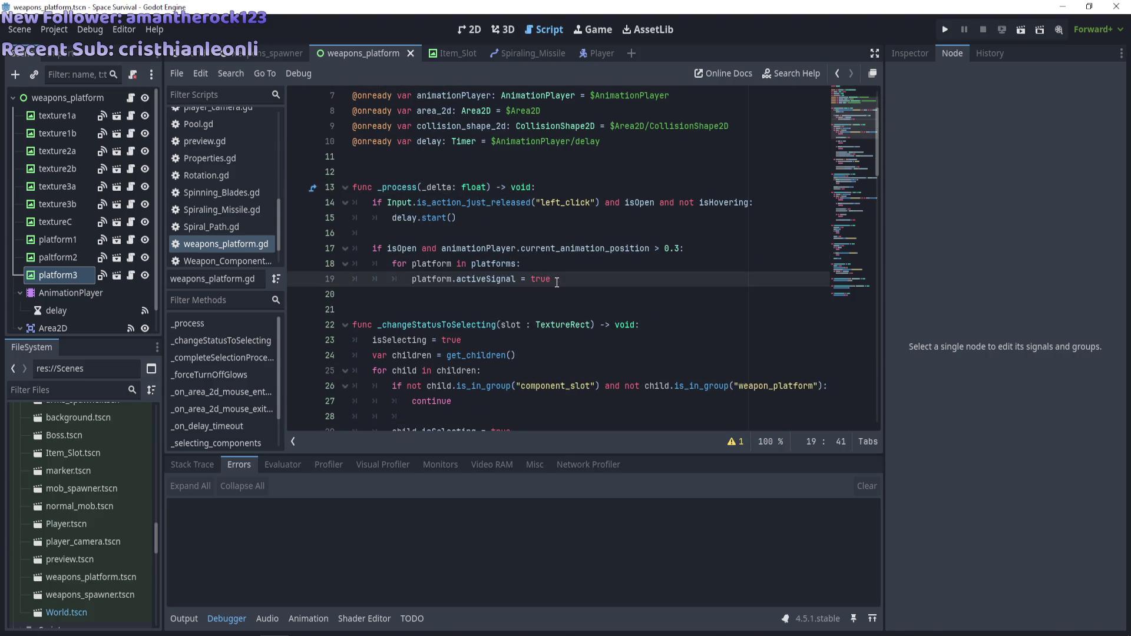
key("Return")
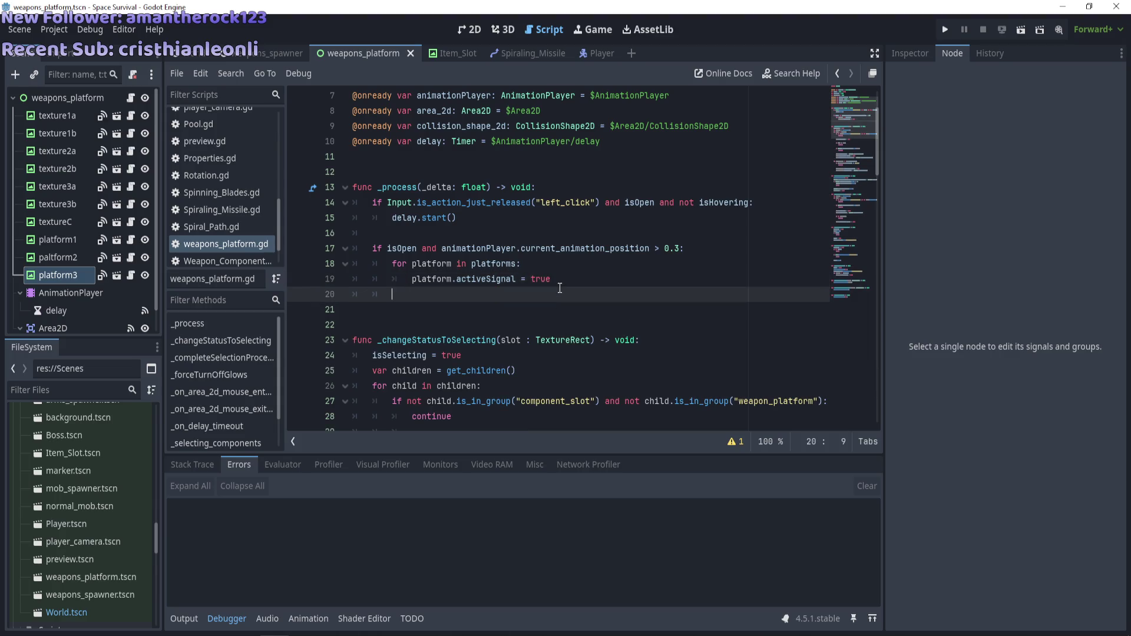
key("Return")
type("if ")
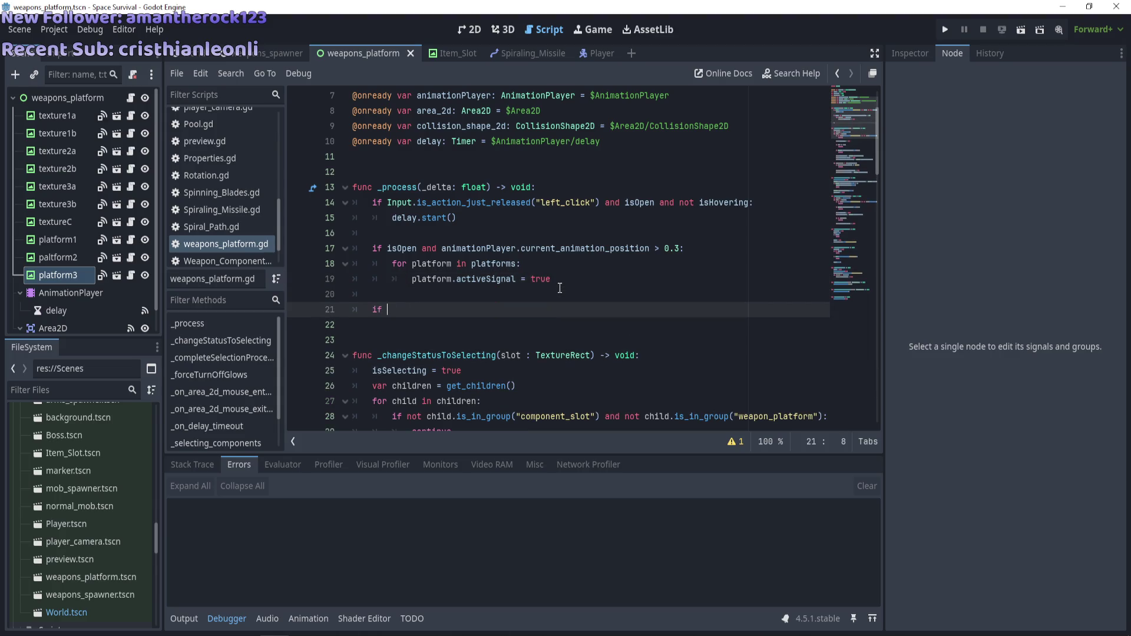
type("Inp")
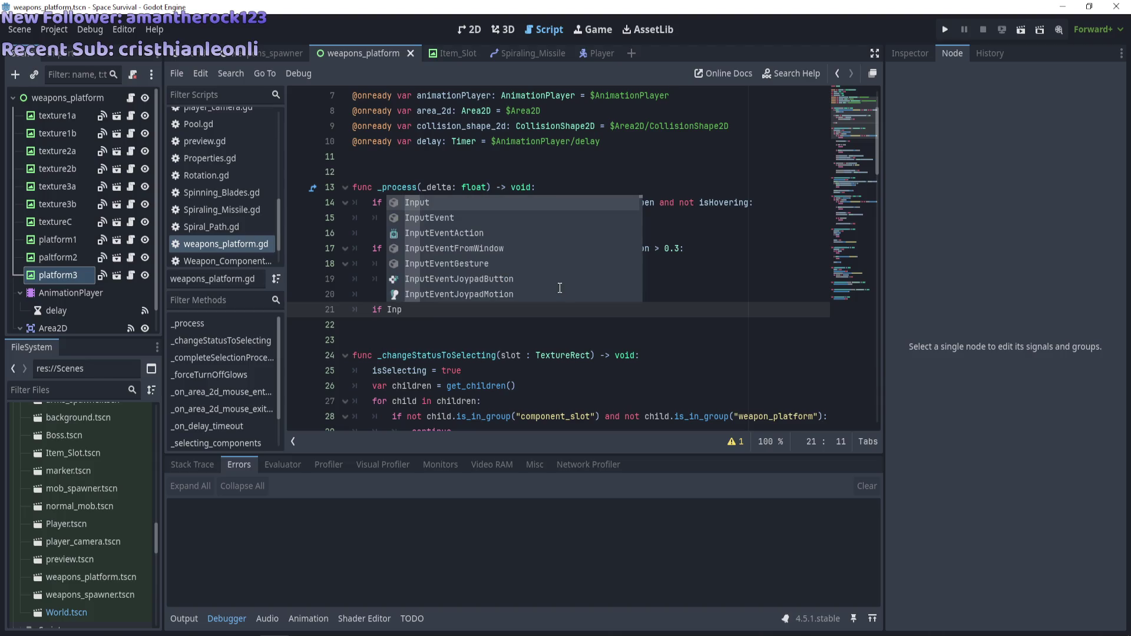
left_click(356, 237)
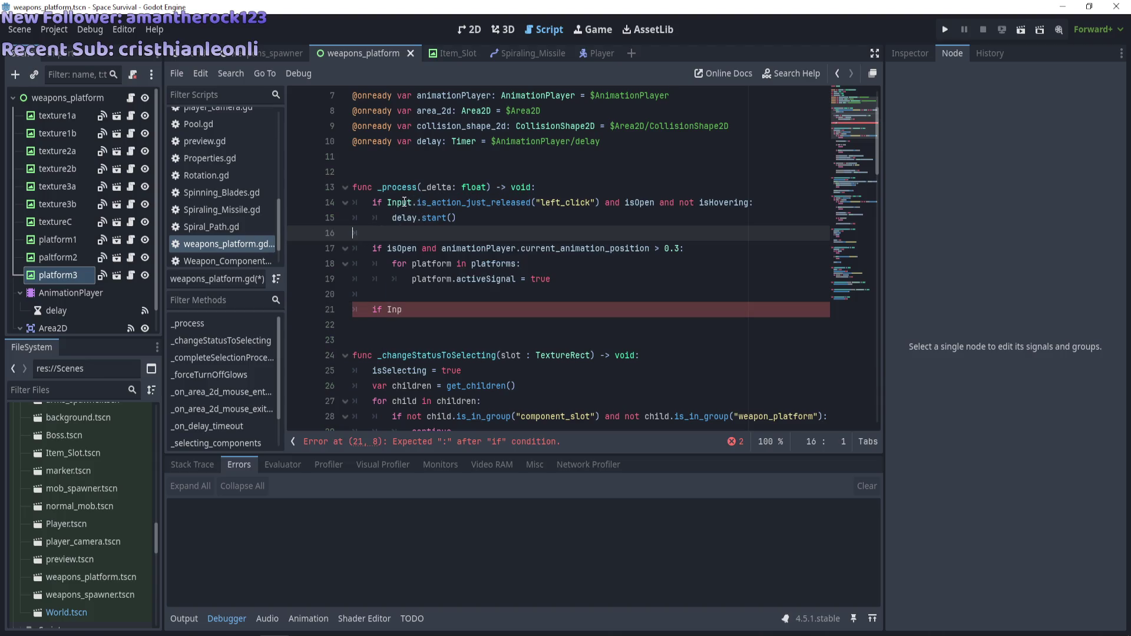
Complete the if with line 14's left_click release check plus 'and isSelecting', body pass
left_click(459, 202)
left_click_drag(387, 202, 599, 202)
key("ctrl+c")
left_click(402, 310)
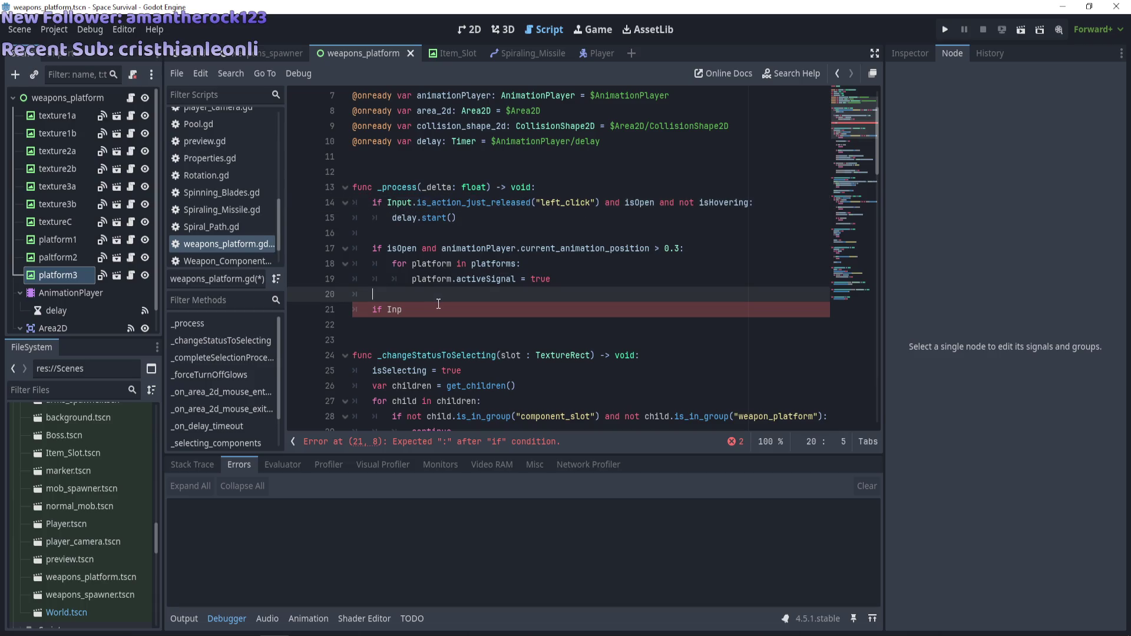
key("BackSpace")
key("BackSpace")
key("BackSpace")
key("ctrl+v")
type("a")
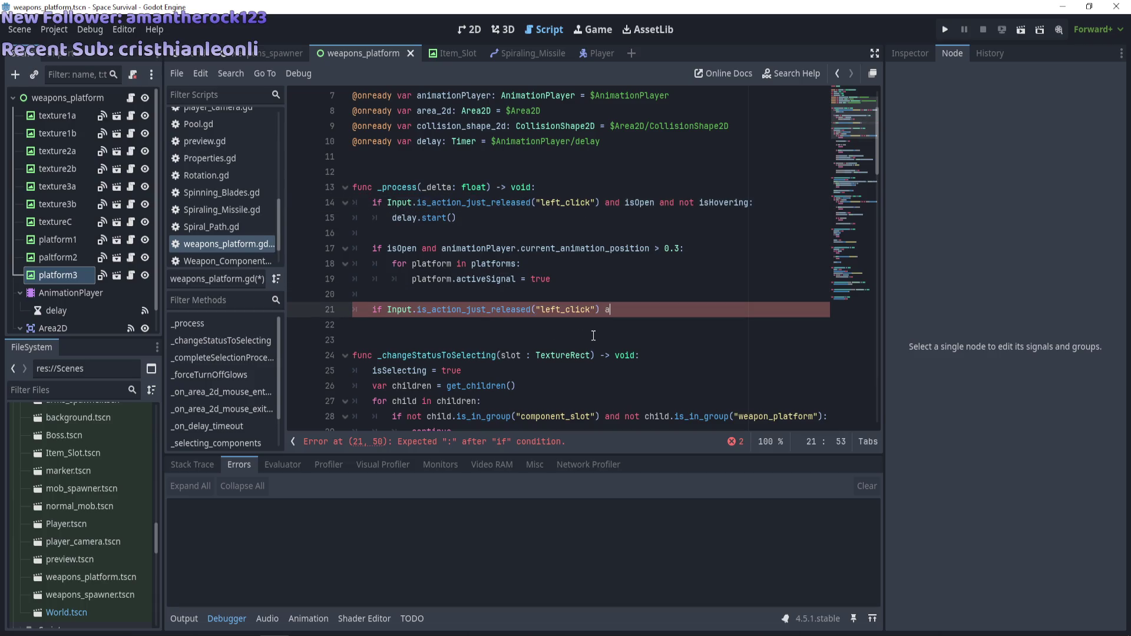
type("nd isSelecting:")
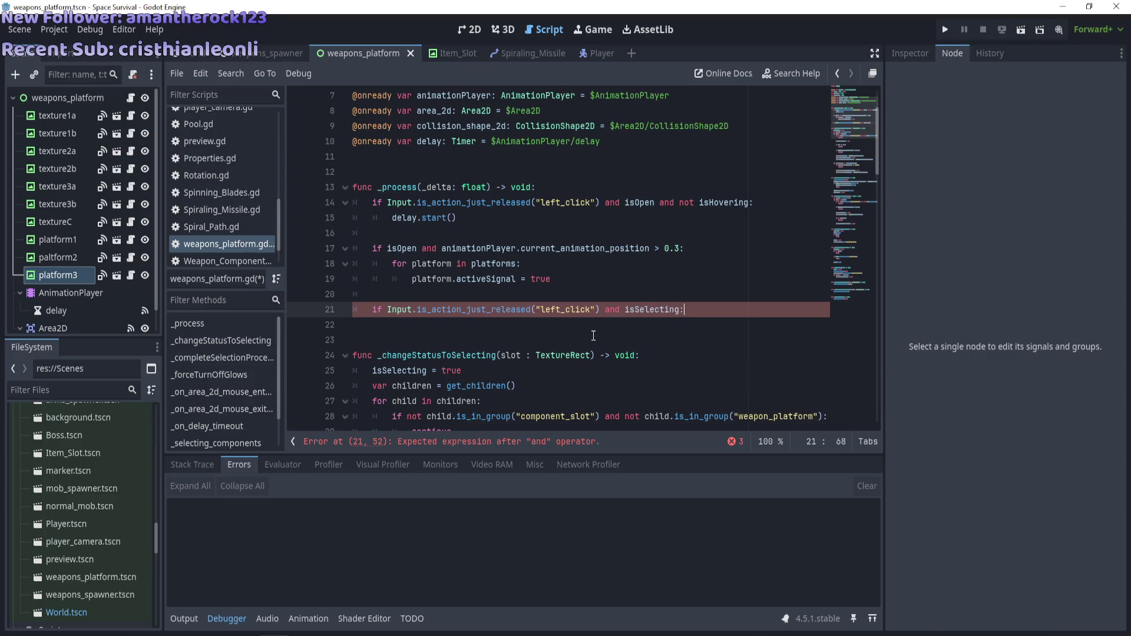
key("Return")
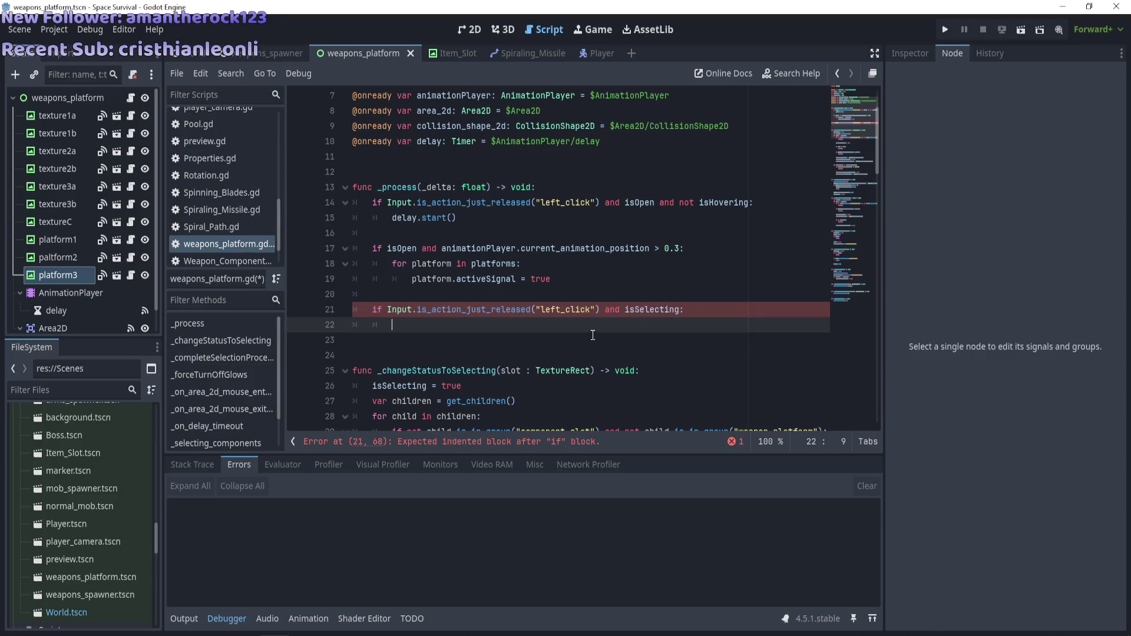
type("pass")
Review the new block and select the placeholder pass statement
scroll(471, 304, "down", 2)
scroll(471, 305, "down", 2)
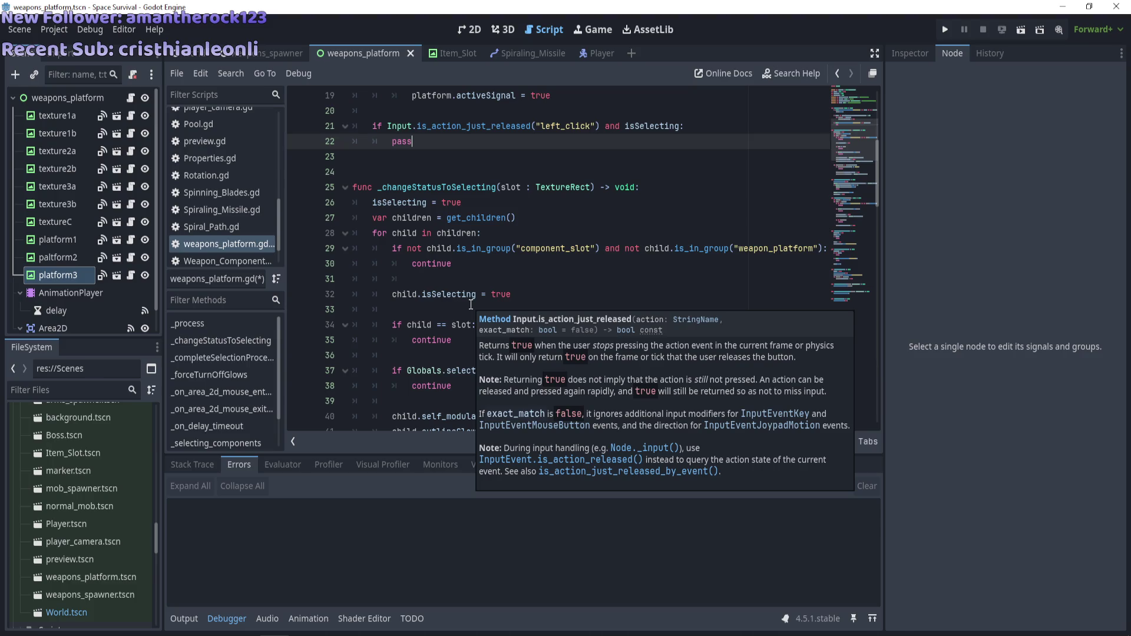
scroll(470, 304, "up", 2)
scroll(471, 305, "up", 1)
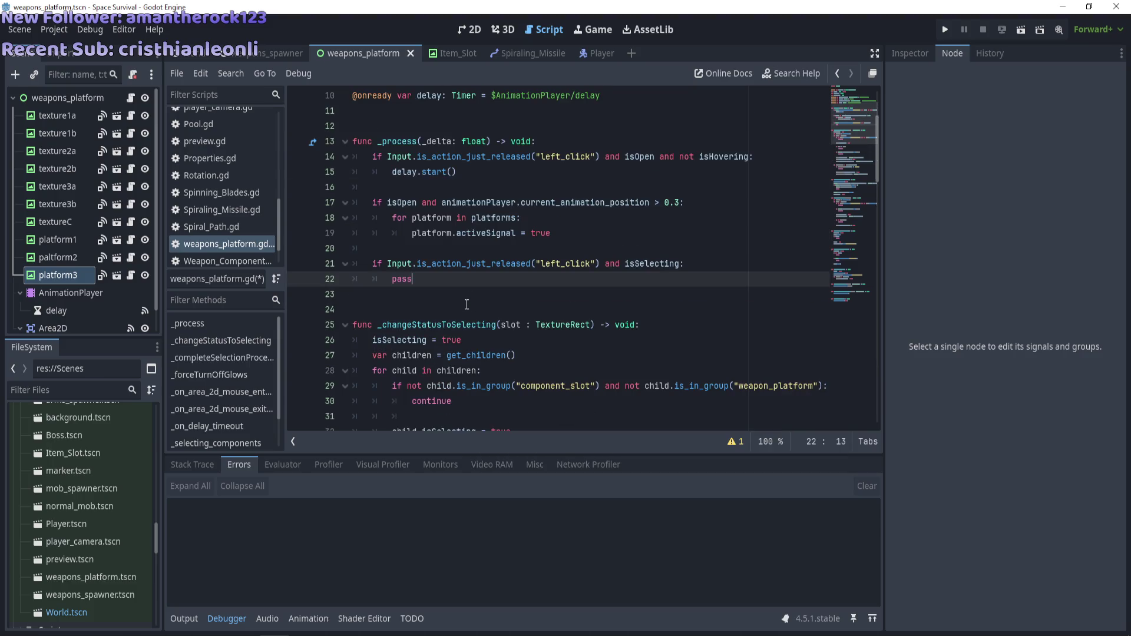
double_click(402, 279)
scroll(403, 279, "down", 2)
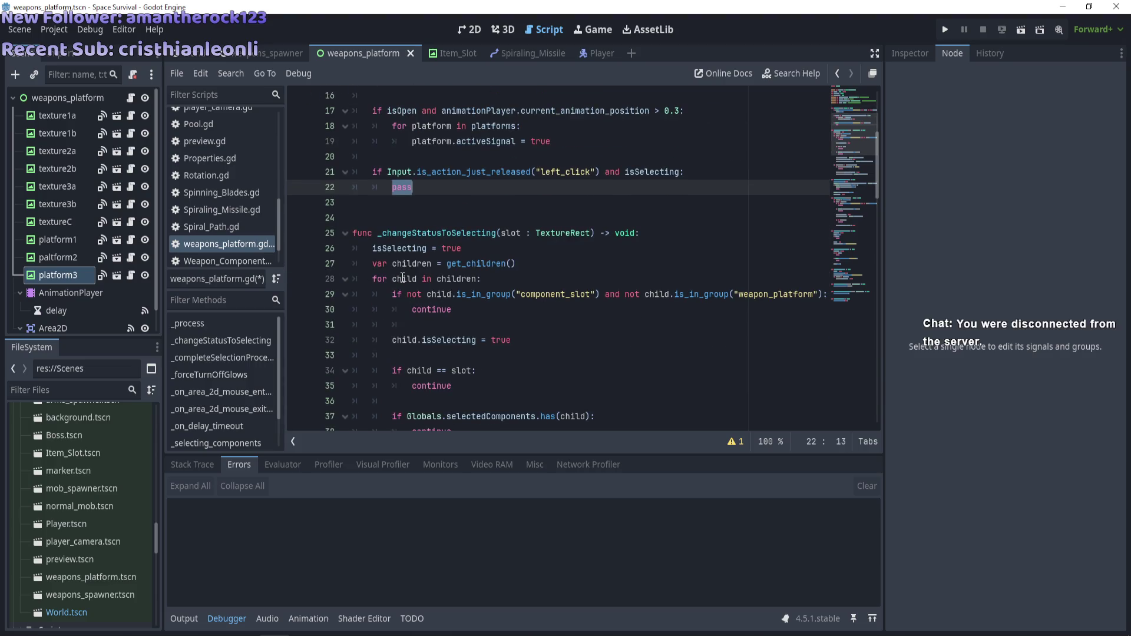
left_click(1020, 635)
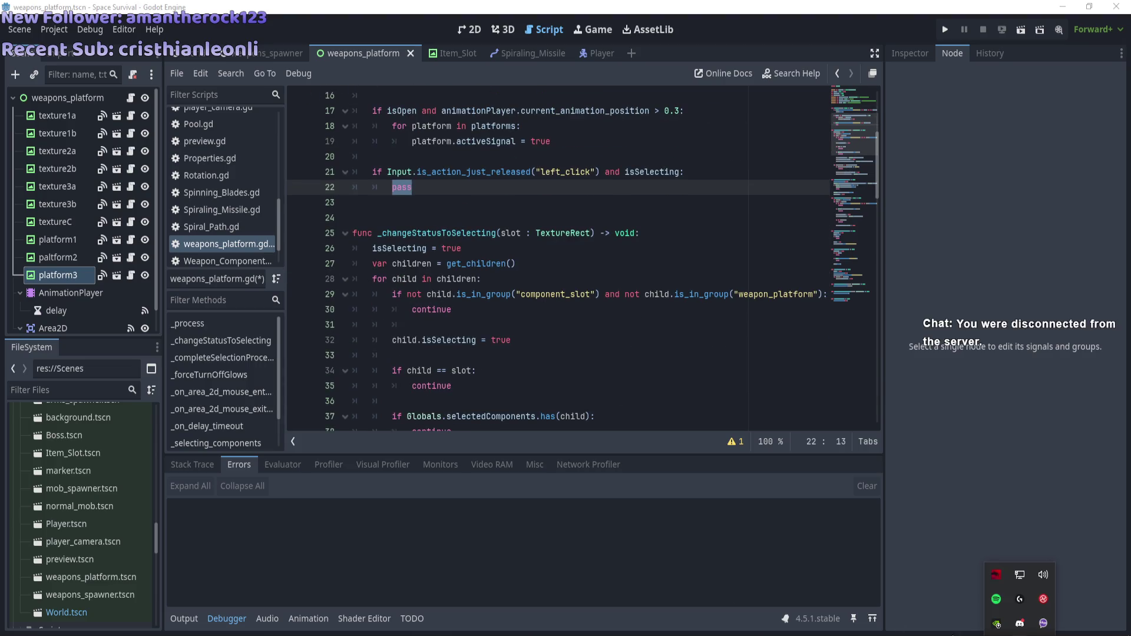
mouse_move(245, 635)
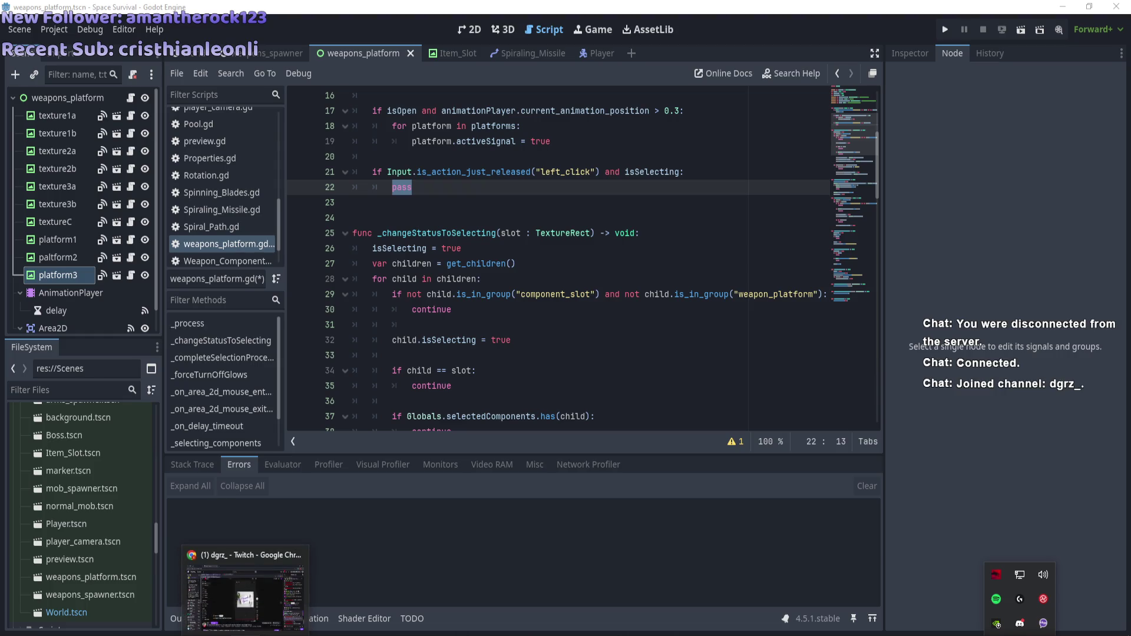
left_click(245, 595)
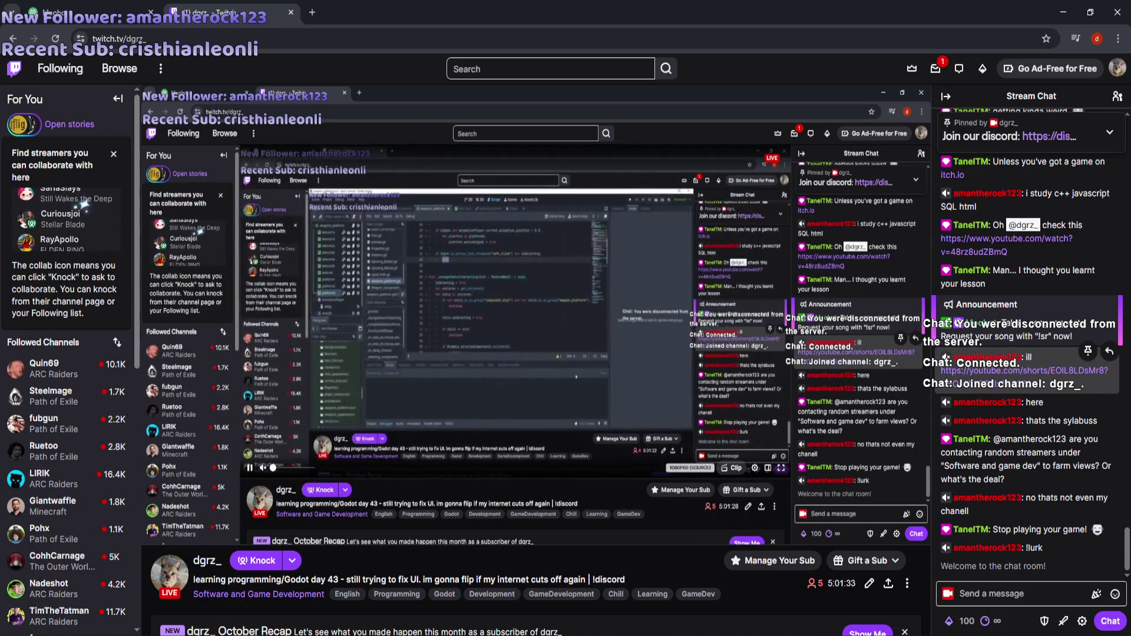
key("alt+Tab")
left_click(1020, 635)
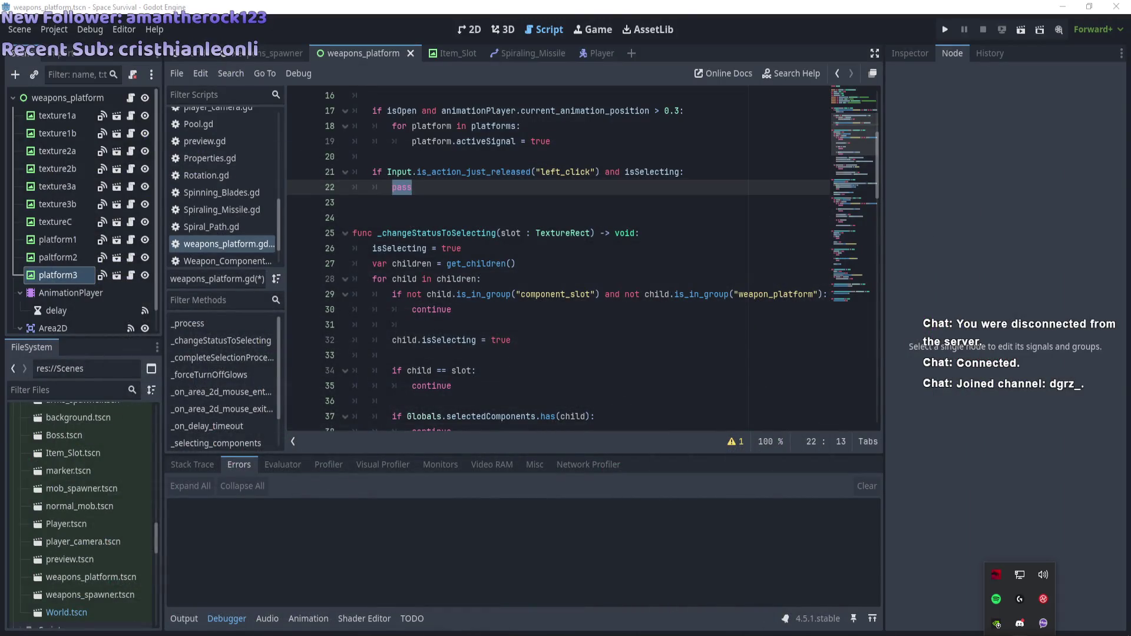
left_click(997, 625)
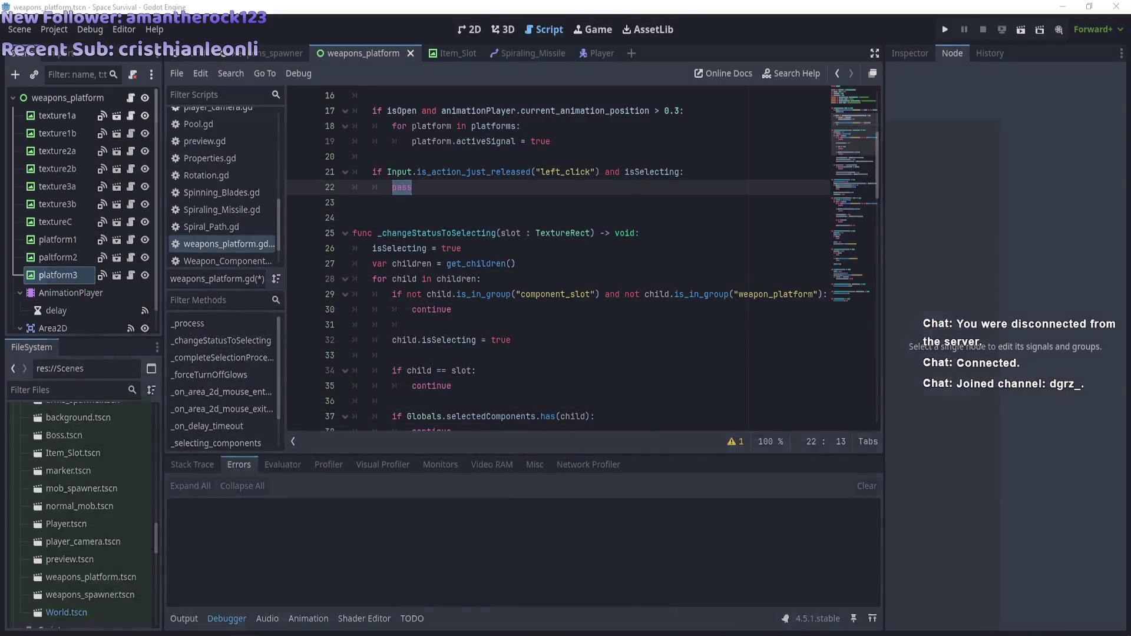
key("alt+Tab")
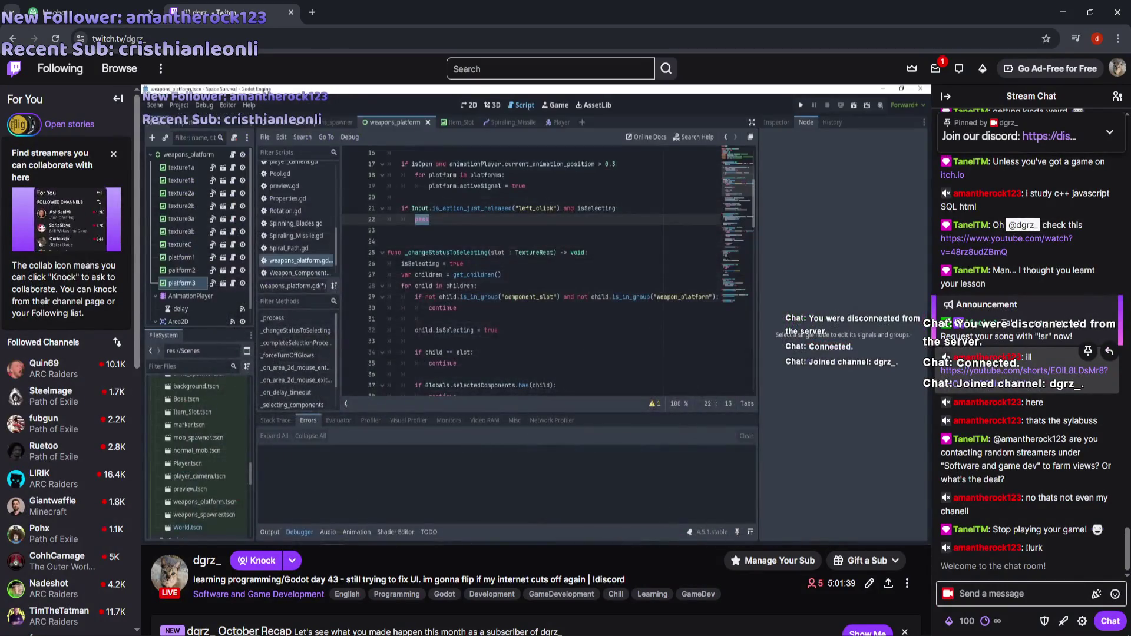
key("alt+Tab")
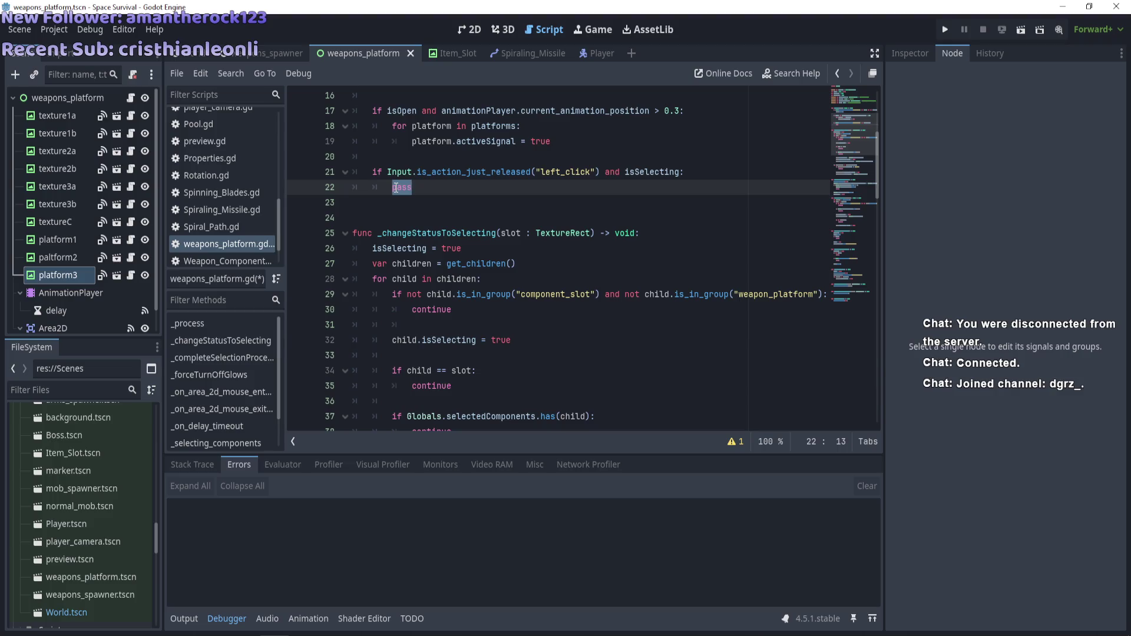
Review the finished script, then switch Streamlabs Desktop to the Be Right Back scene
scroll(395, 187, "up", 3)
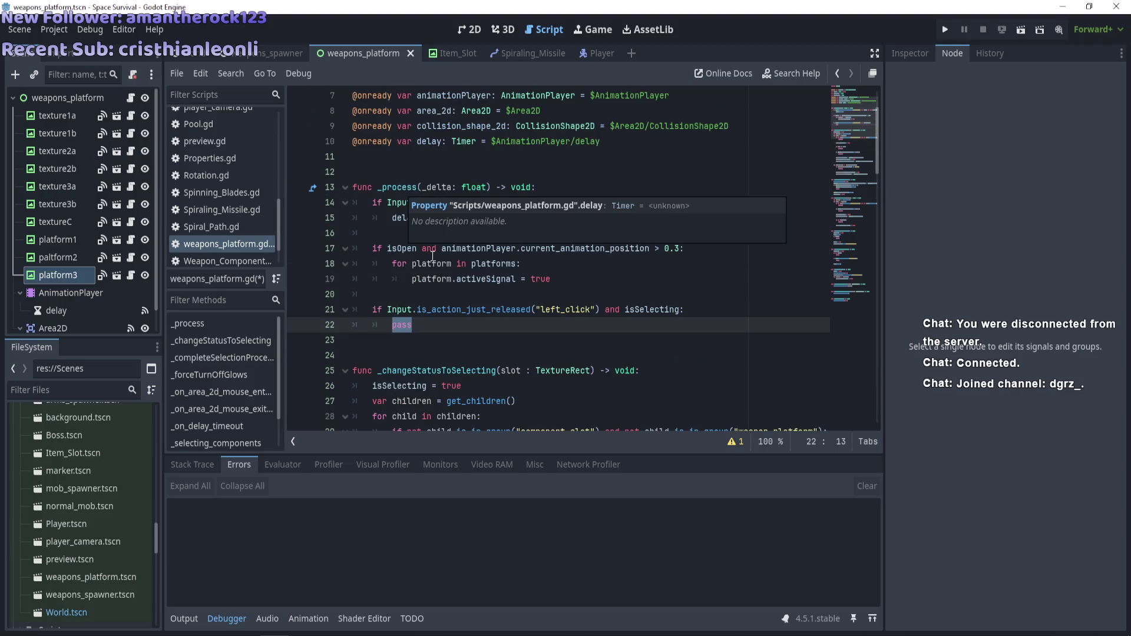
mouse_move(450, 308)
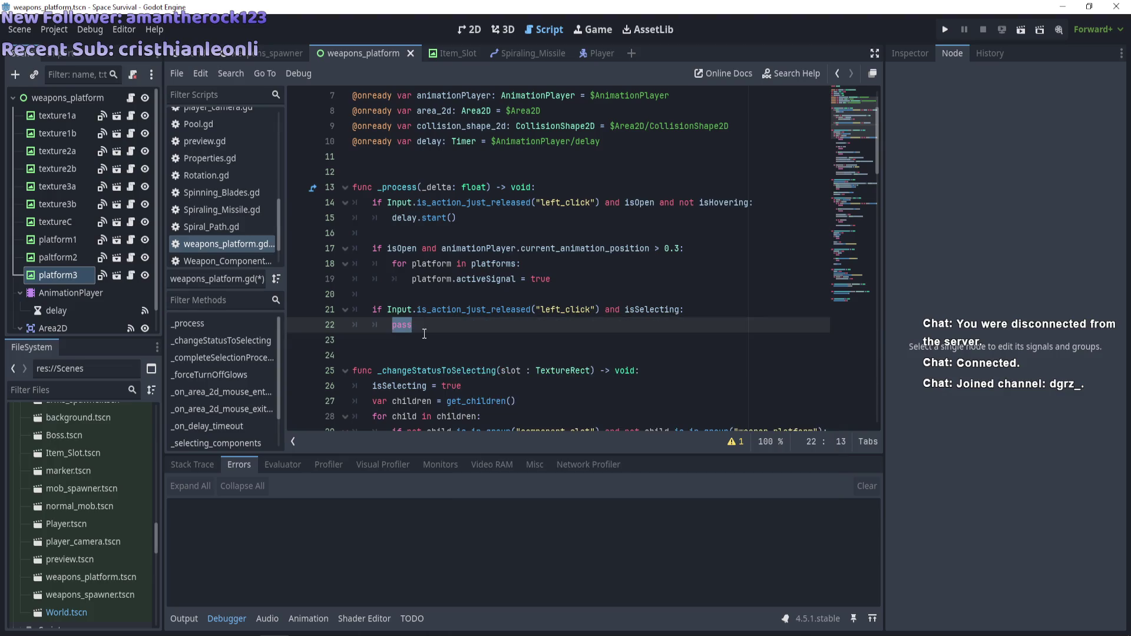
scroll(400, 235, "down", 2)
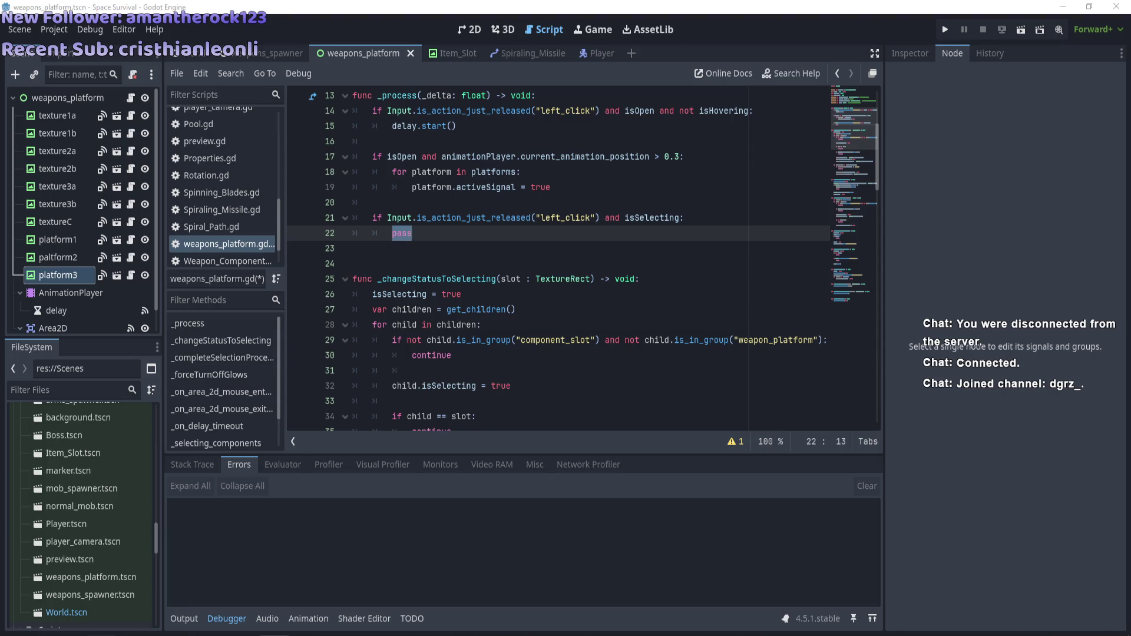
right_click(29, 512)
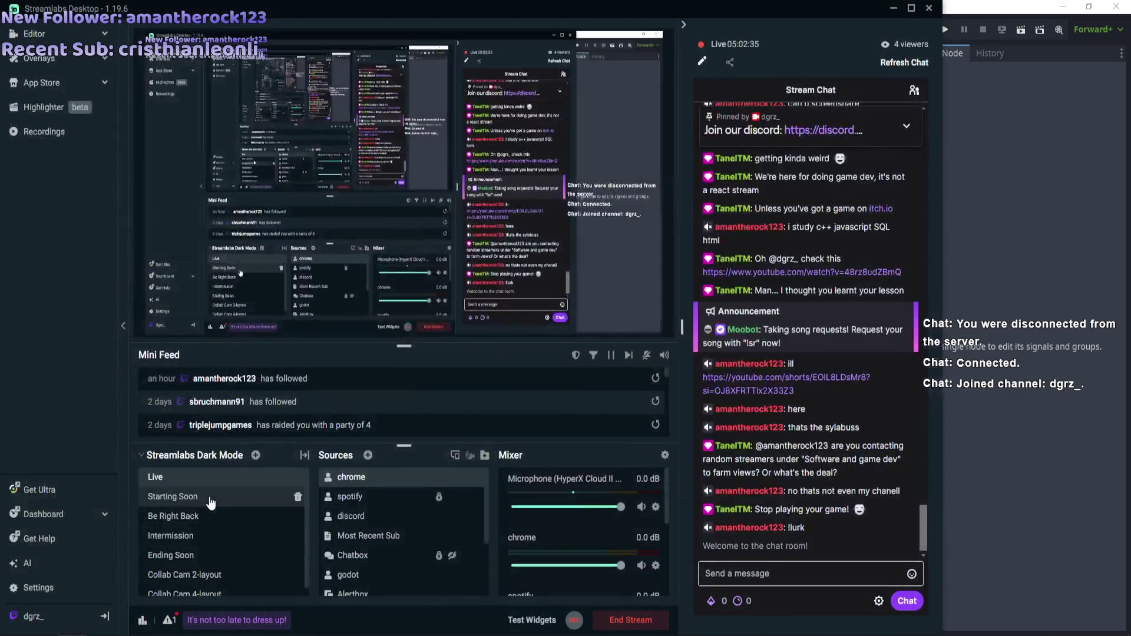
key("alt+Tab")
left_click(194, 521)
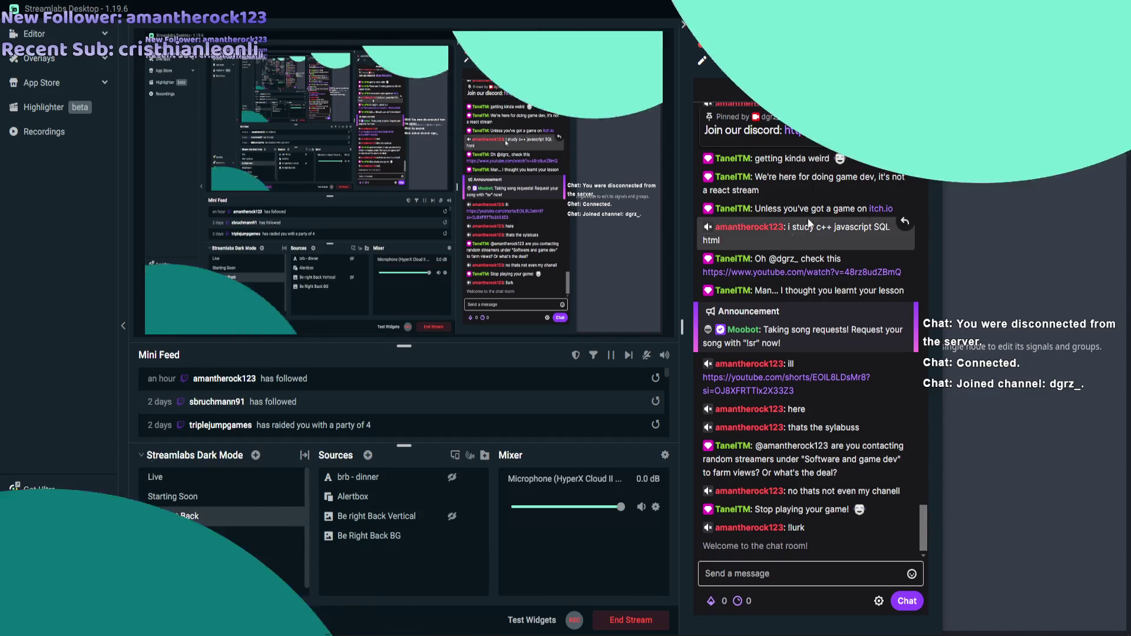